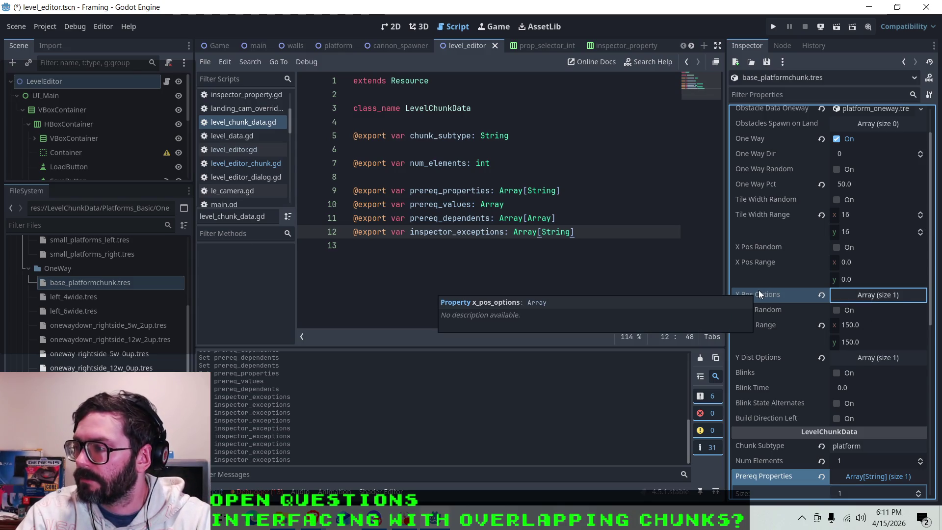
- Inspect the Y Dist and X Pos Options arrays, then open platform_chunk.gd from the script list
left_click(852, 356)
left_click(853, 356)
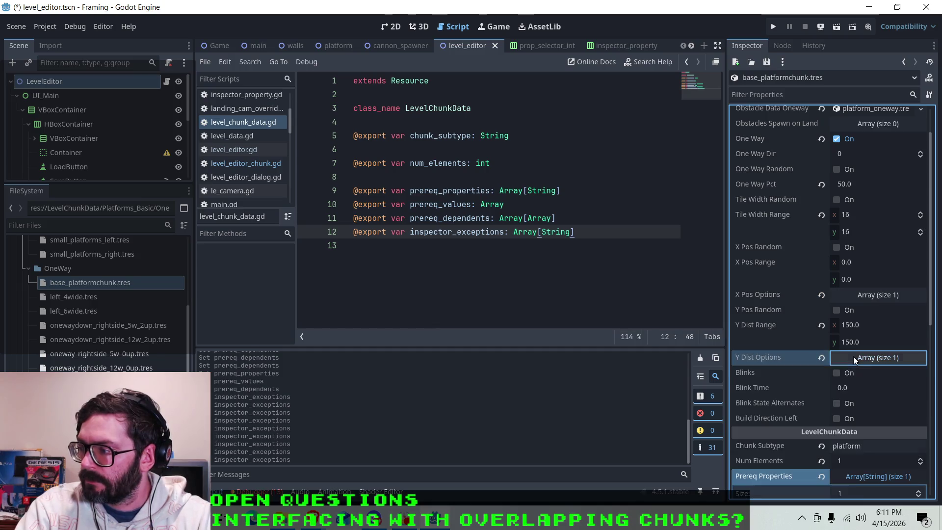
left_click(857, 296)
left_click(858, 296)
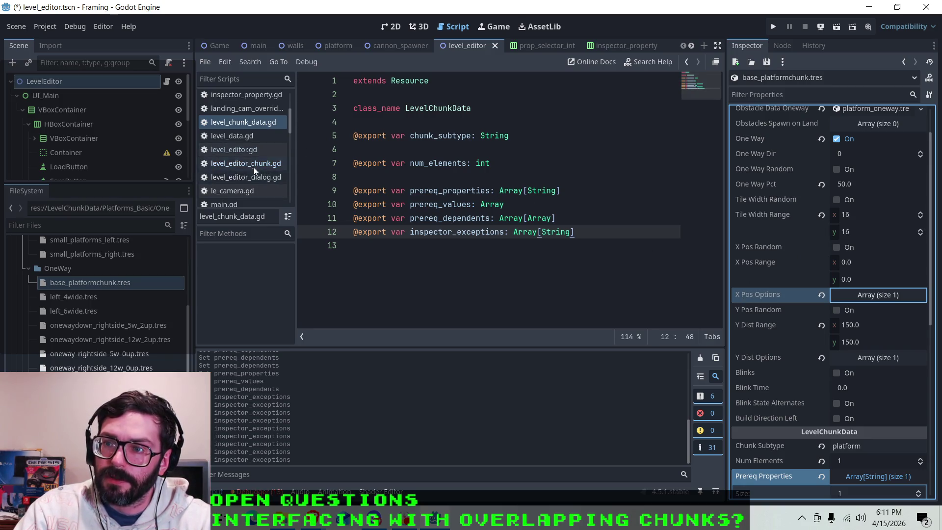
scroll(252, 170, "down", 5)
right_click(229, 158)
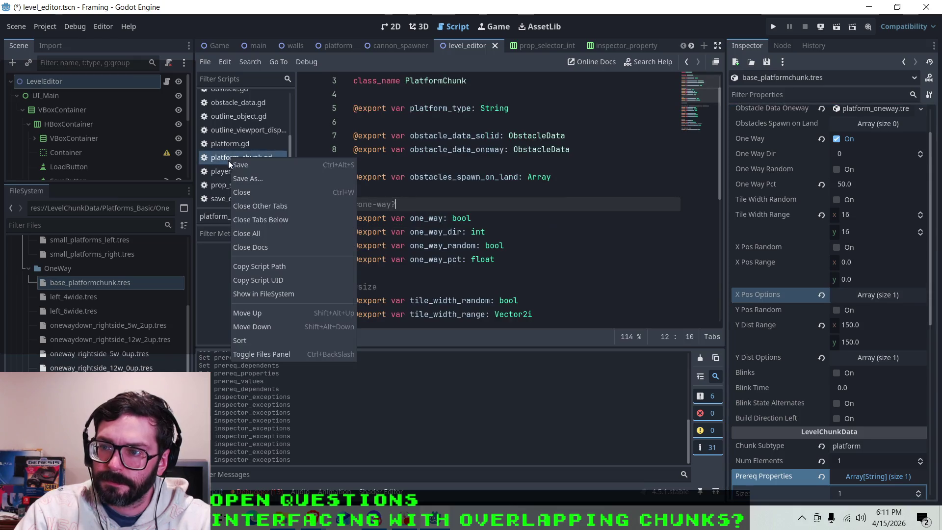
left_click(431, 157, "shift")
left_click(431, 157)
scroll(412, 177, "down", 4)
left_click(467, 217)
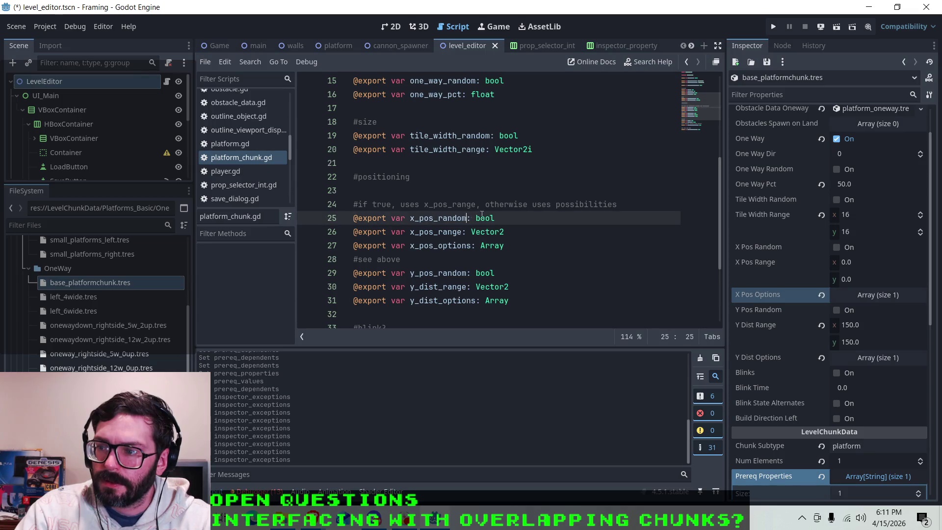
left_click(636, 203)
key("Return")
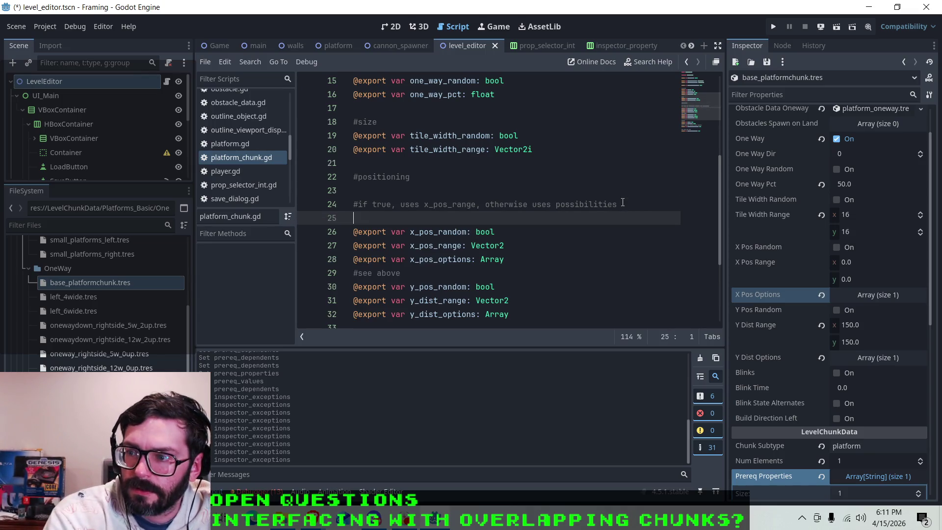
type("@export ")
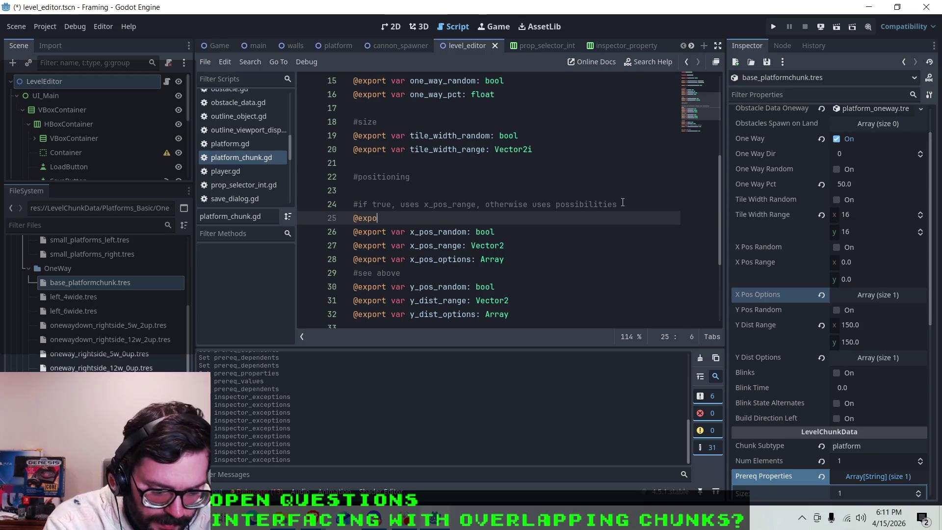
type("var x_")
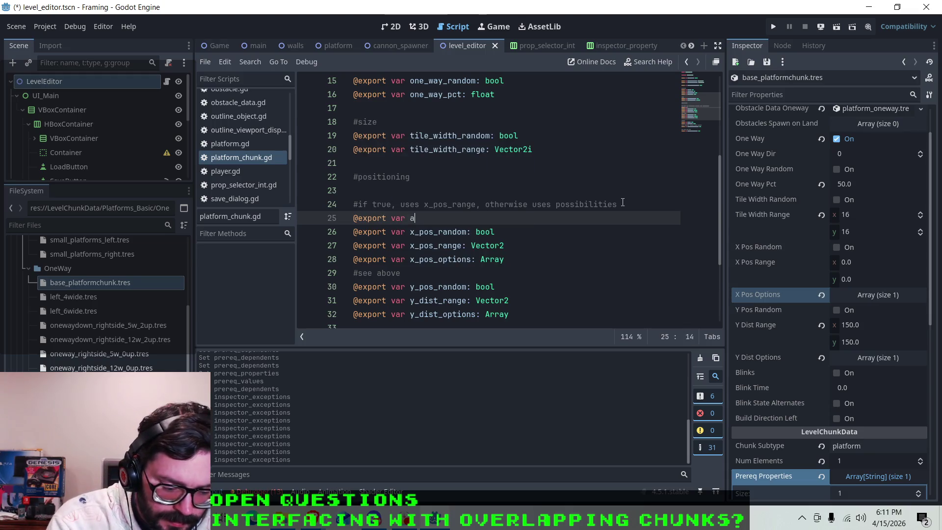
type("pos: float")
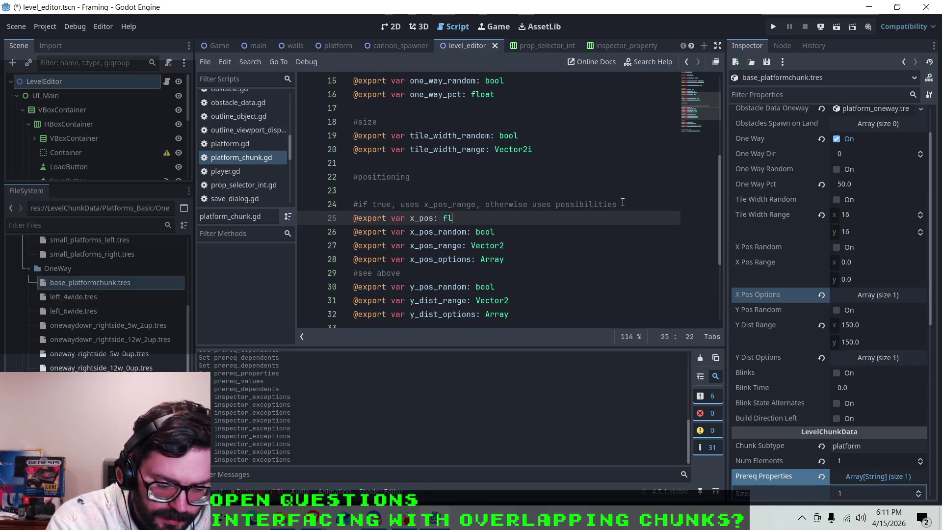
left_click(513, 255)
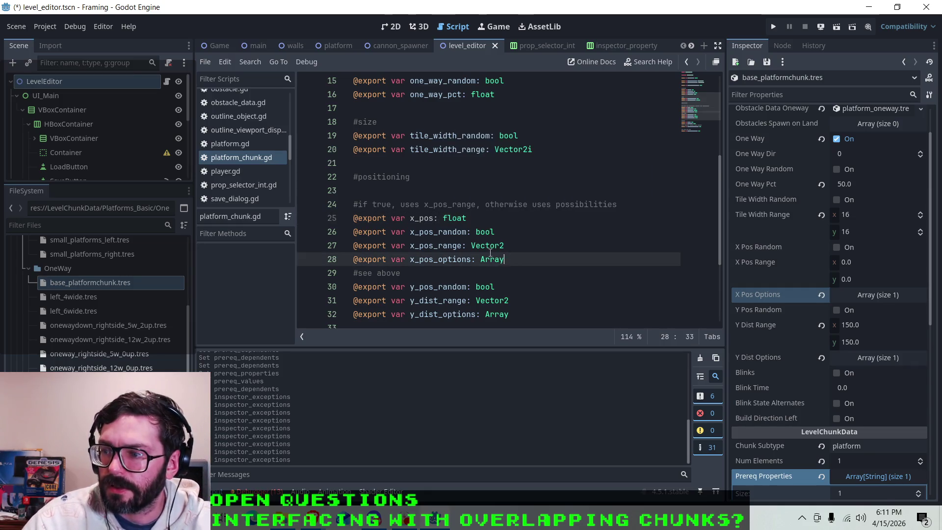
scroll(467, 231, "down", 2)
left_click(417, 202)
left_click(432, 193)
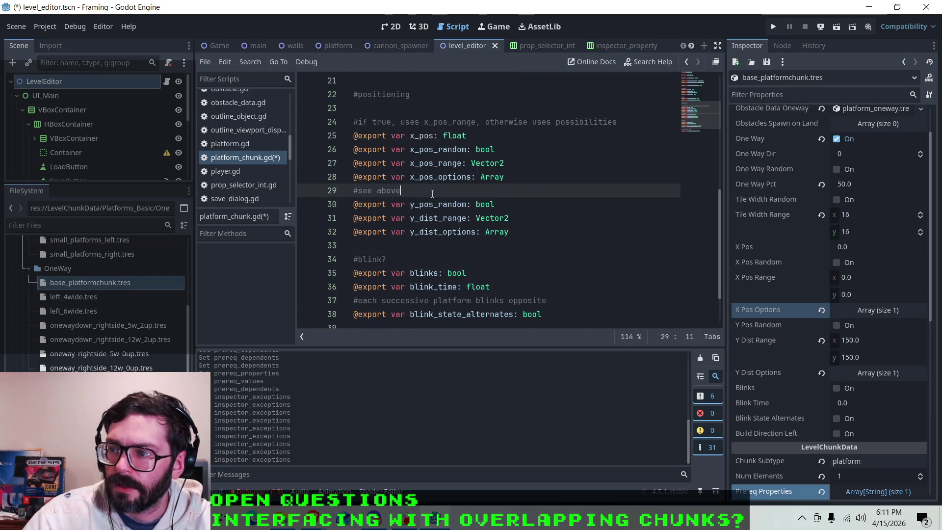
key("Return")
type("Export")
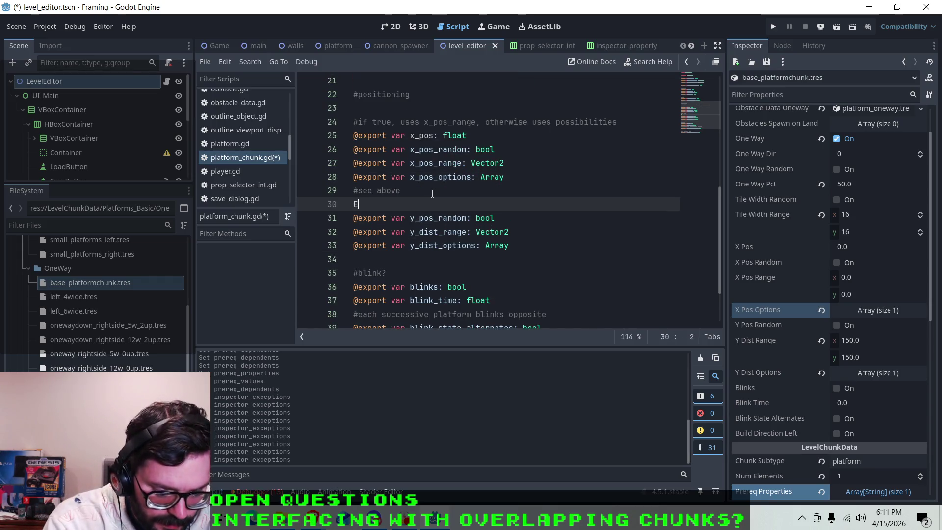
key("BackSpace")
key("BackSpace")
key("BackSpace")
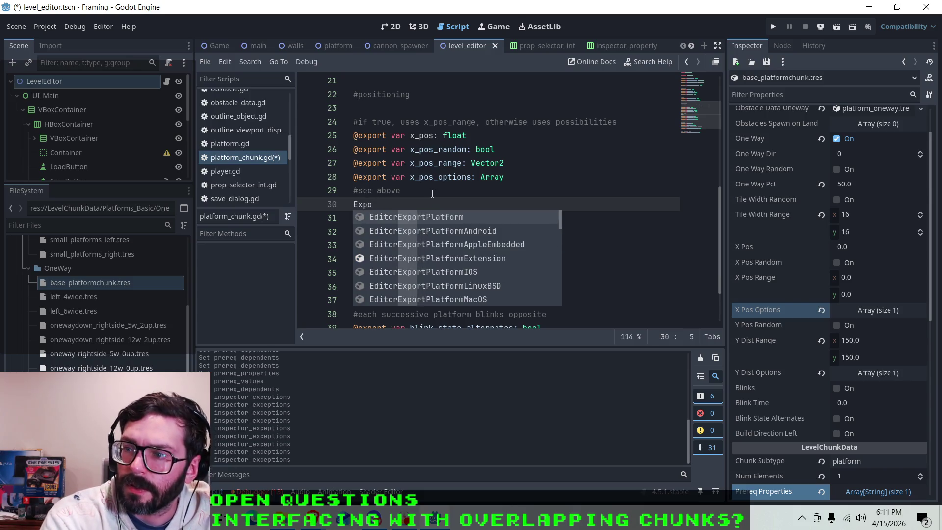
type("@")
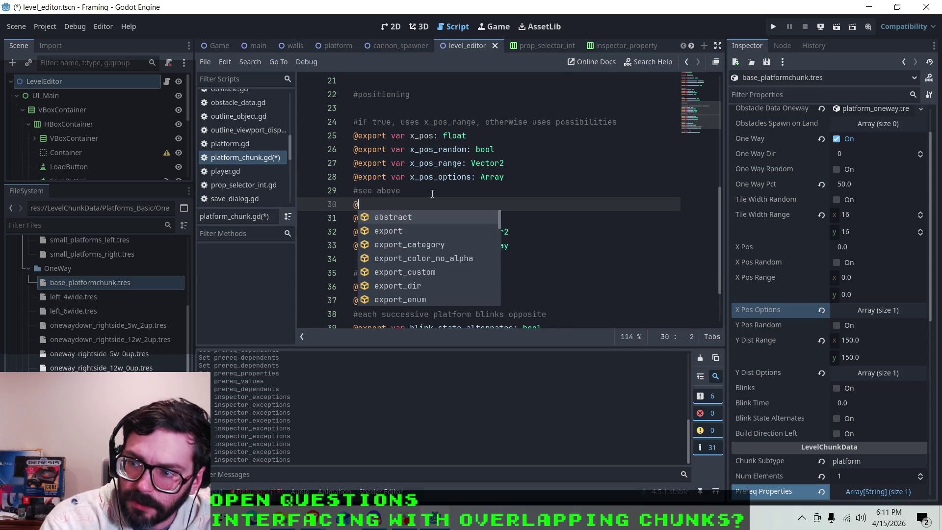
type("export var ")
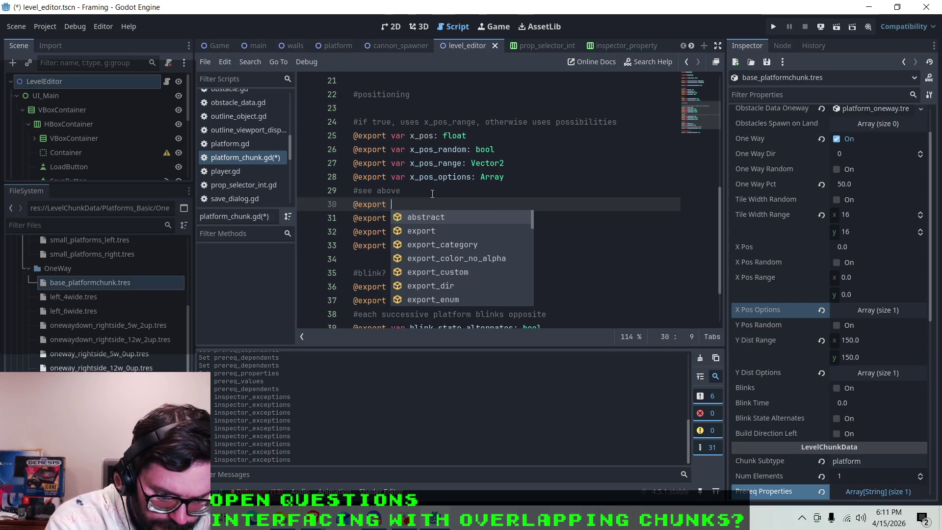
type("y_dist: ")
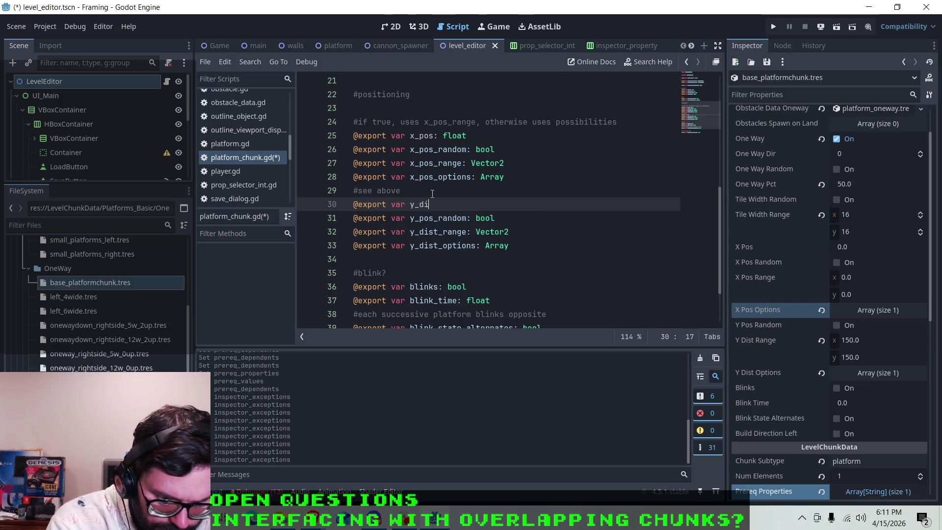
type("float")
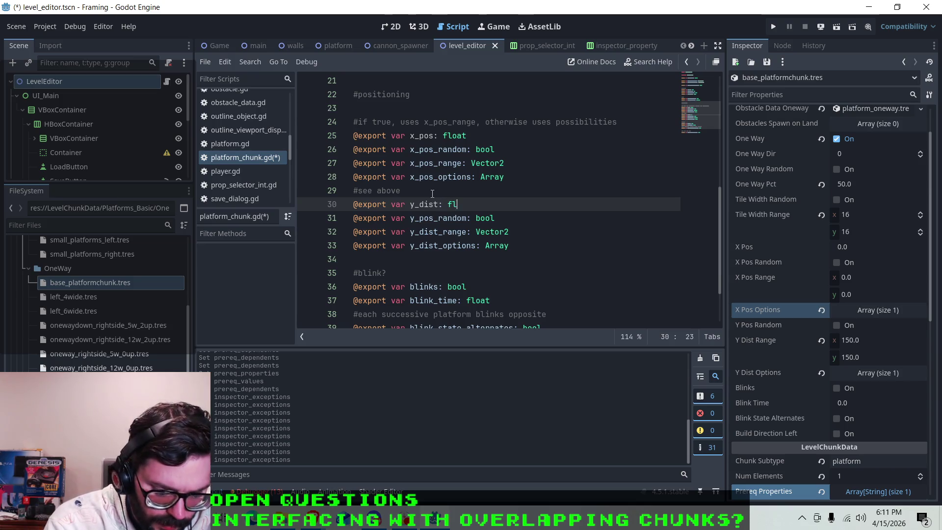
key("Escape")
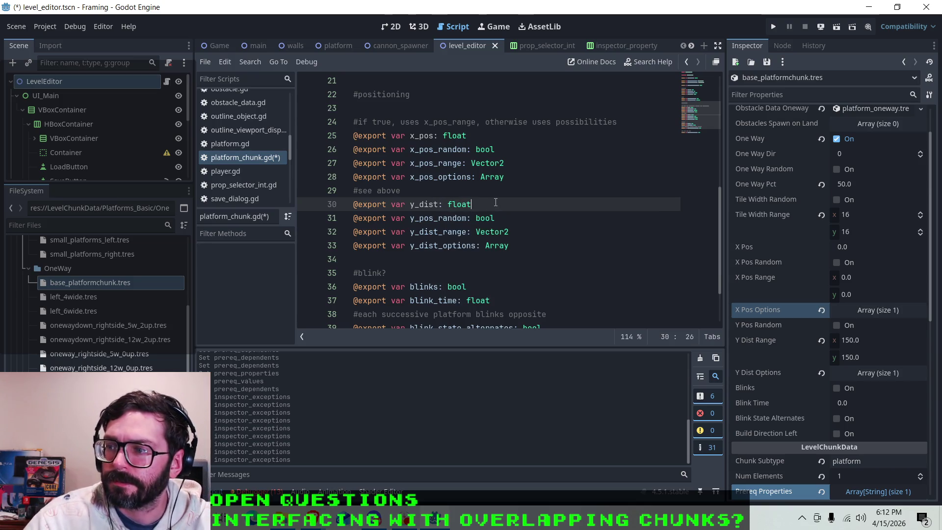
scroll(667, 227, "down", 1)
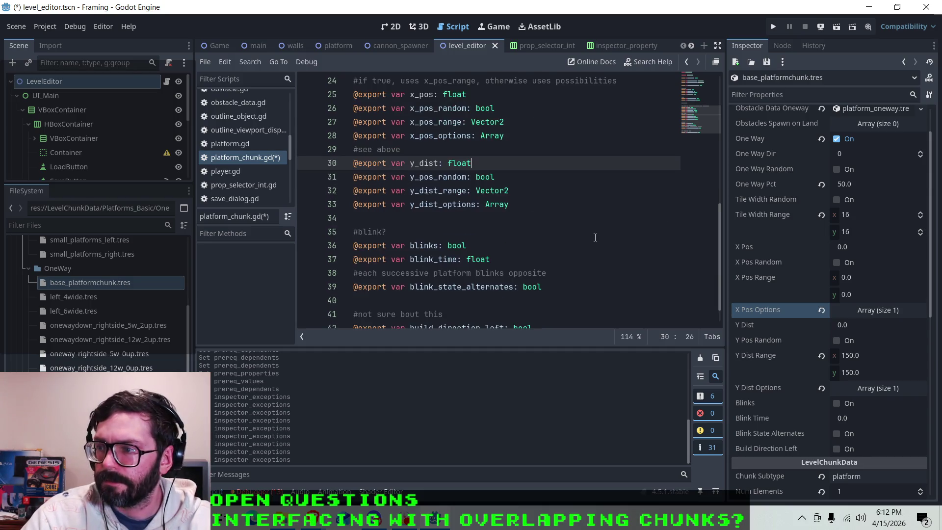
scroll(584, 233, "up", 1)
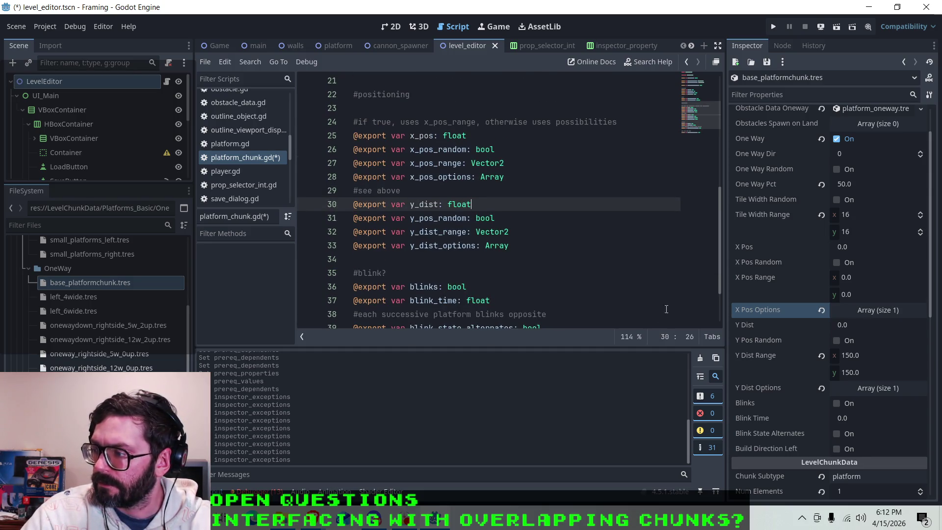
left_click(526, 245)
left_click(521, 232)
- Save the edited script and add three empty elements to Inspector Exceptions
left_click(521, 250)
key("ctrl+s")
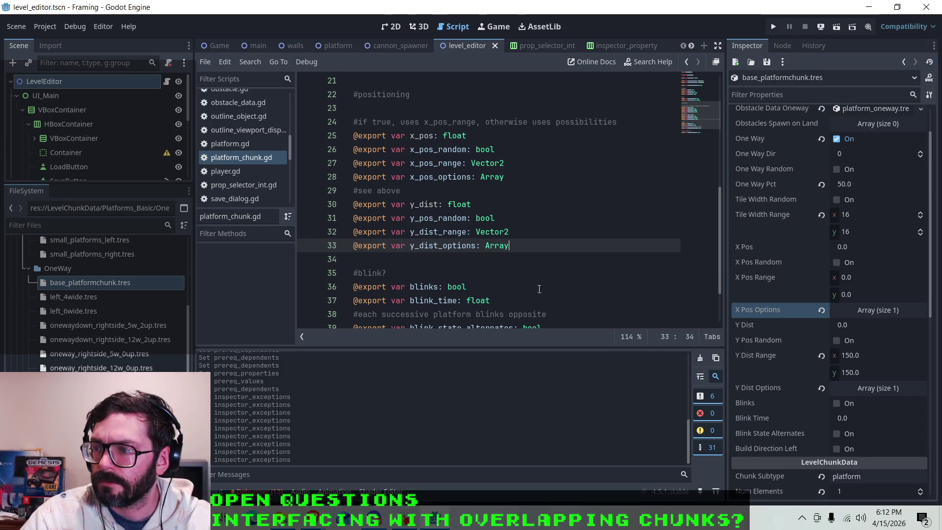
scroll(577, 297, "down", 1)
scroll(790, 377, "down", 10)
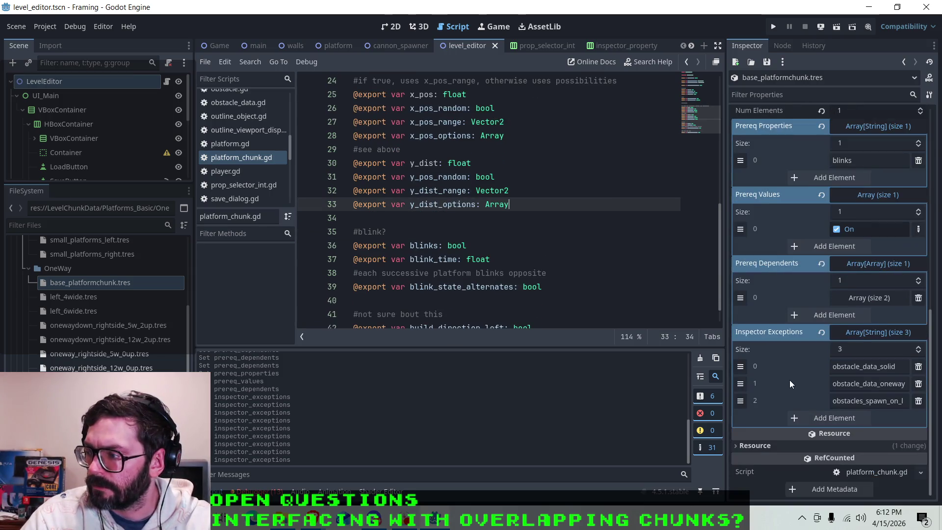
left_click(826, 417)
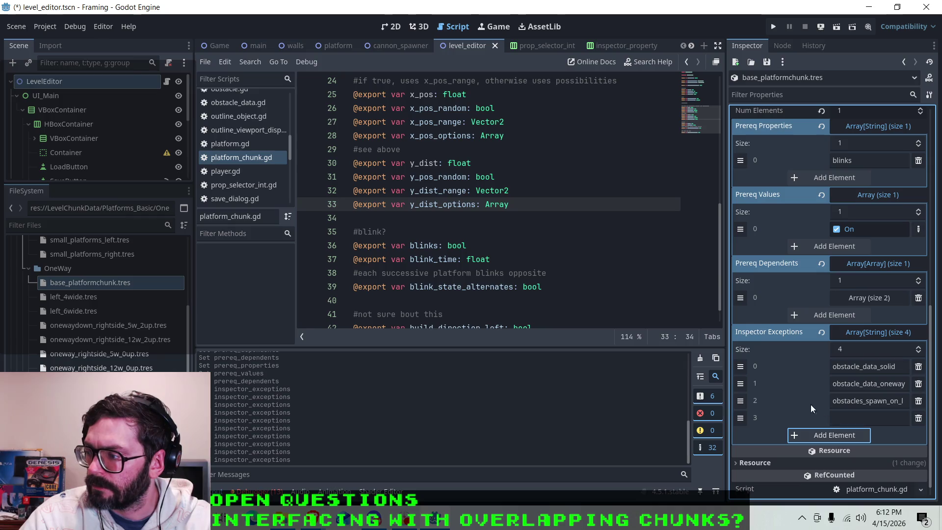
left_click(801, 434)
left_click(803, 452)
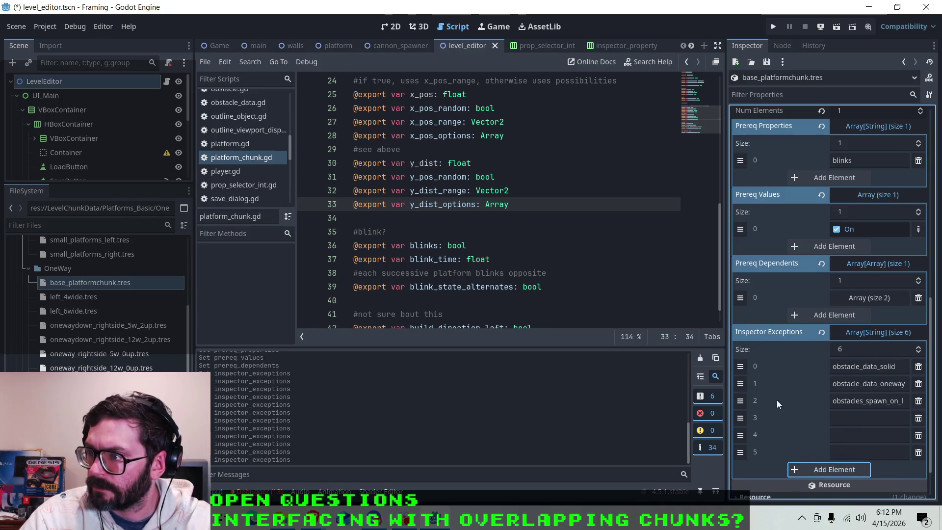
scroll(597, 289, "up", 6)
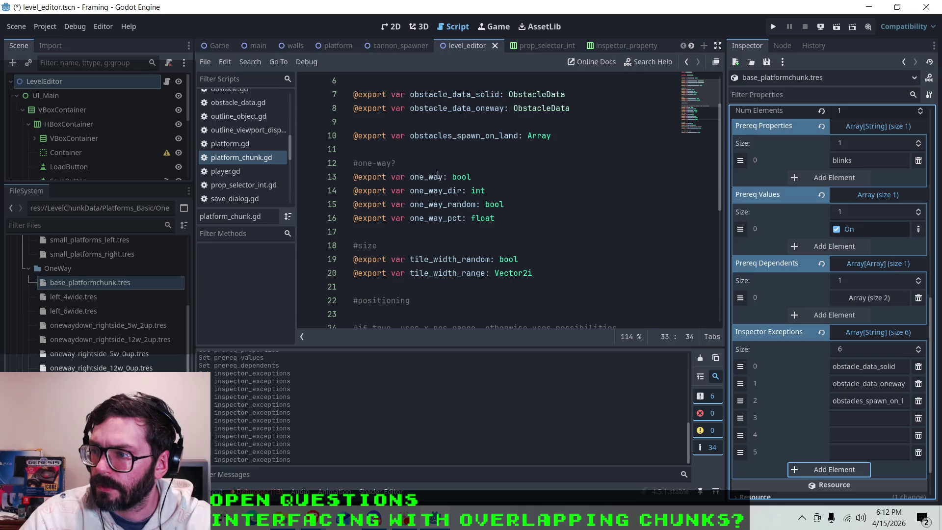
- Copy one_way and one_way_random from the script into Inspector Exceptions elements 3 and 4
left_click_drag(443, 177, 411, 176)
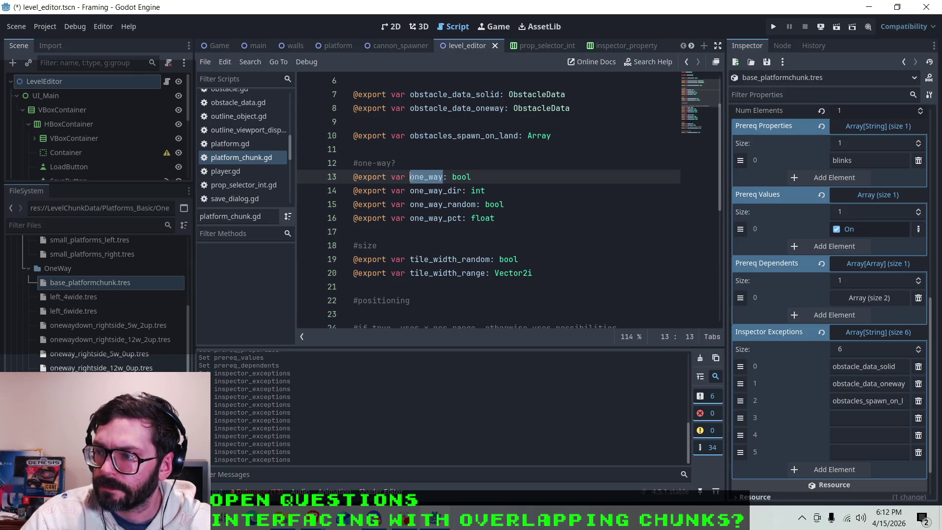
key("ctrl+c")
left_click(865, 417)
key("ctrl+v")
left_click_drag(475, 204, 411, 204)
key("ctrl+c")
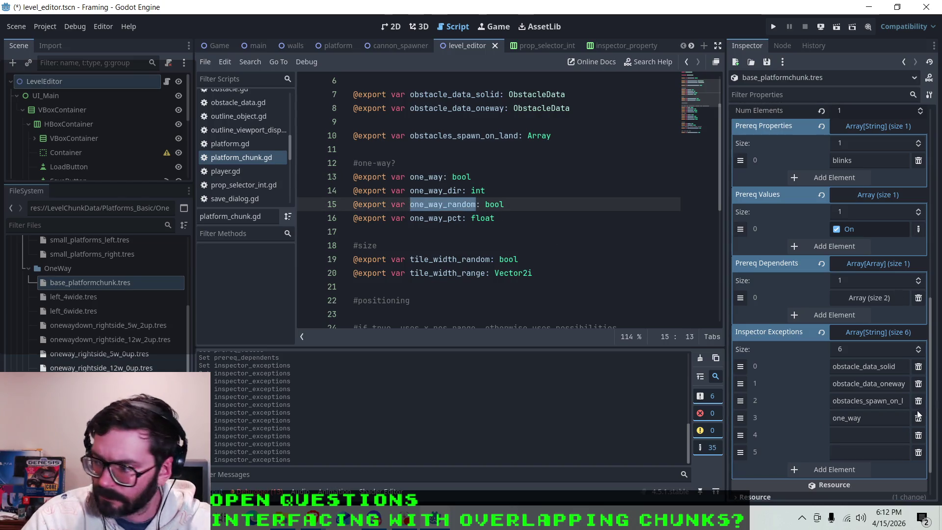
left_click(866, 435)
key("ctrl+v")
left_click(866, 452)
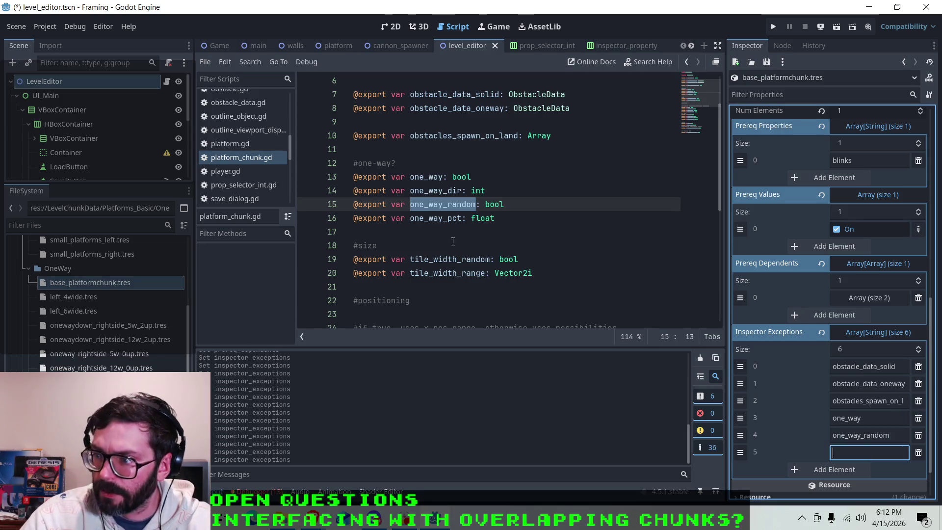
left_click(424, 218)
- Paste tile_width_random into element 5 and add three more empty exception slots
scroll(422, 227, "down", 2)
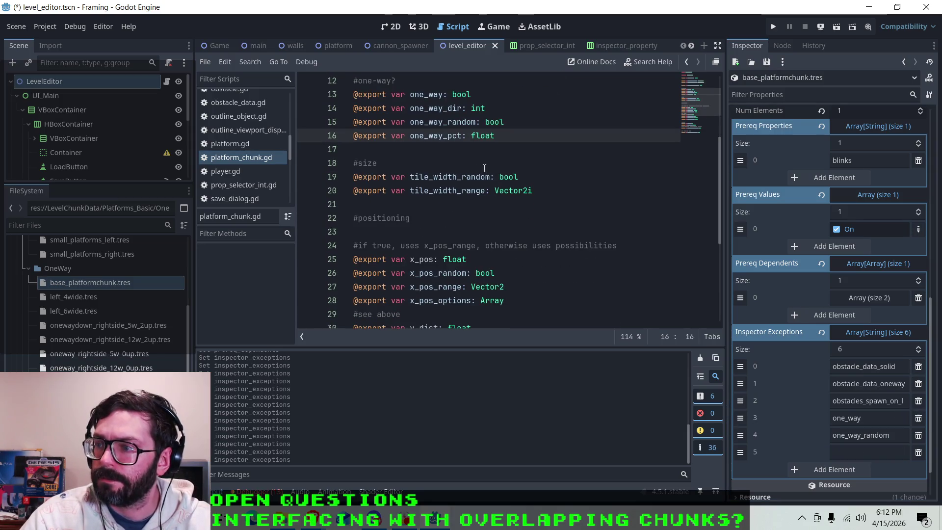
left_click_drag(490, 176, 411, 176)
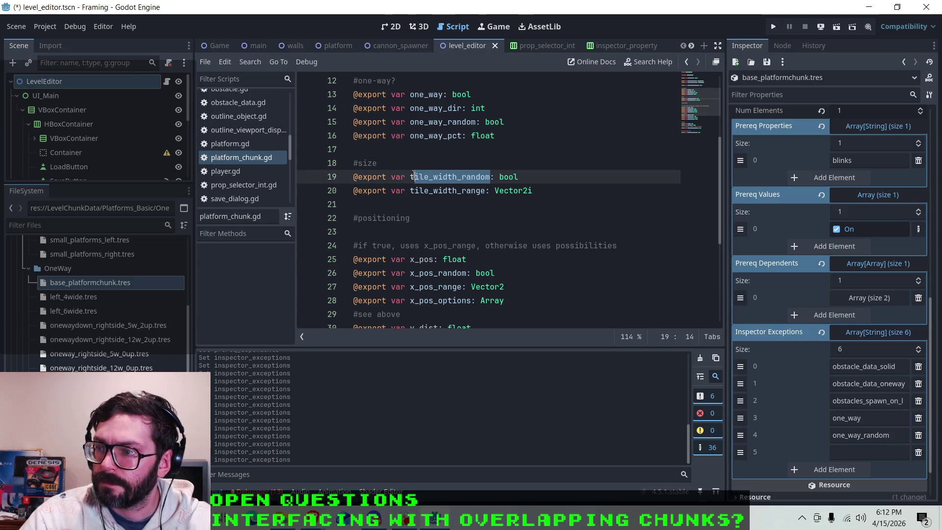
key("ctrl+c")
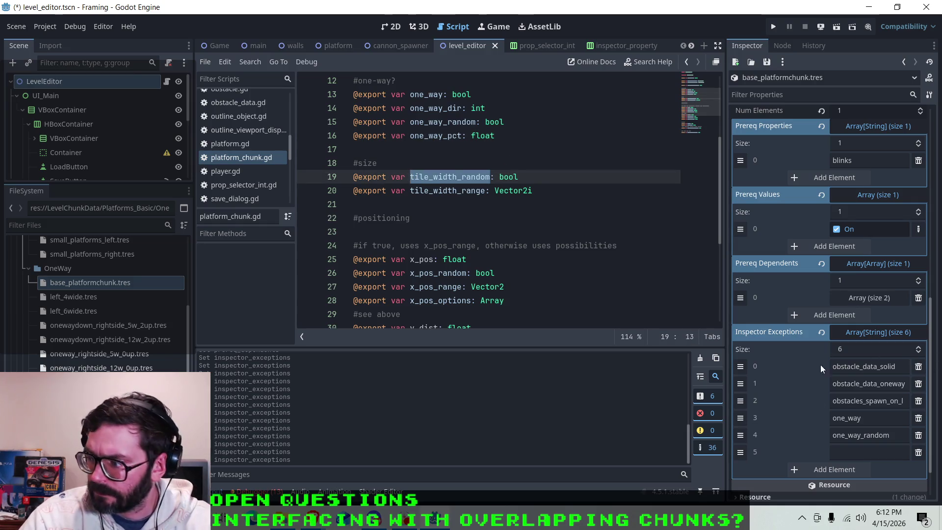
left_click(863, 452)
key("ctrl+v")
left_click(824, 470)
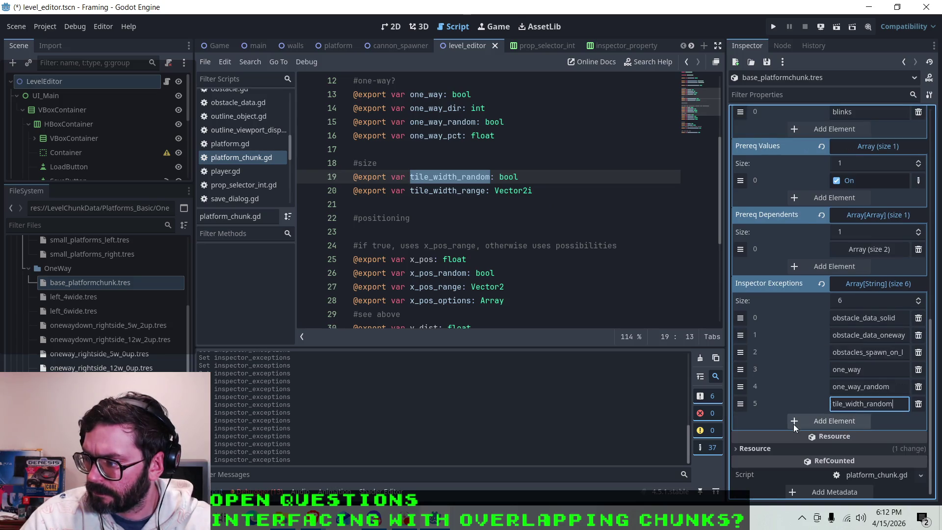
left_click(810, 438)
left_click(810, 454)
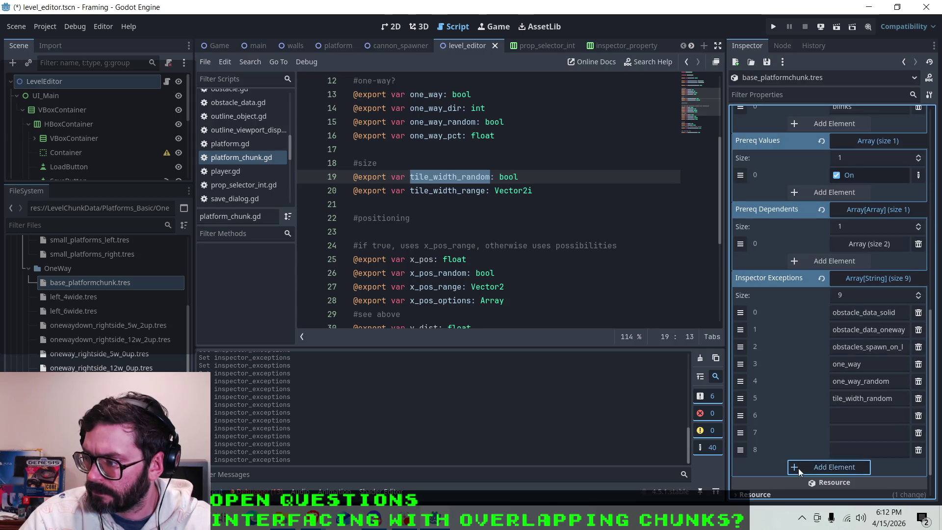
- Fill exception entries 6–8 with x_pos_random, x_pos_range and x_pos_options
left_click(799, 468)
left_click(479, 255)
scroll(479, 255, "down", 2)
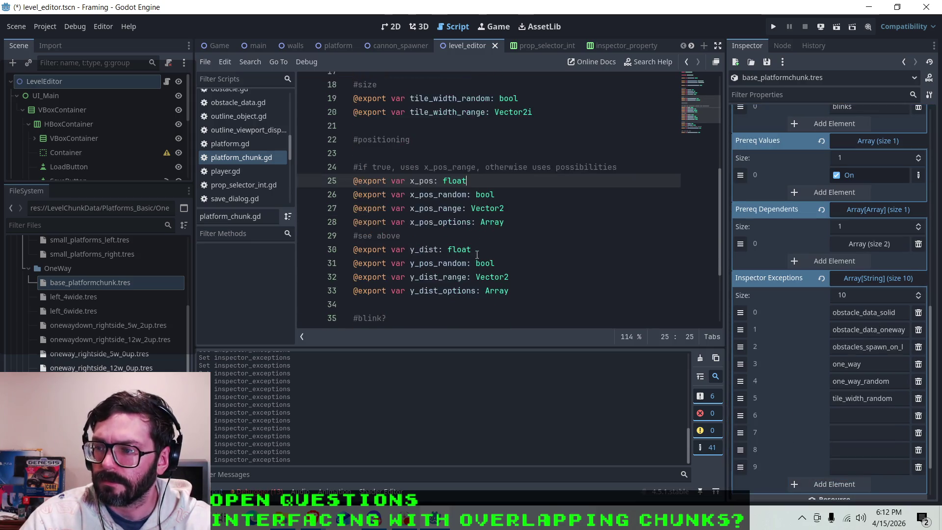
left_click_drag(467, 192, 411, 192)
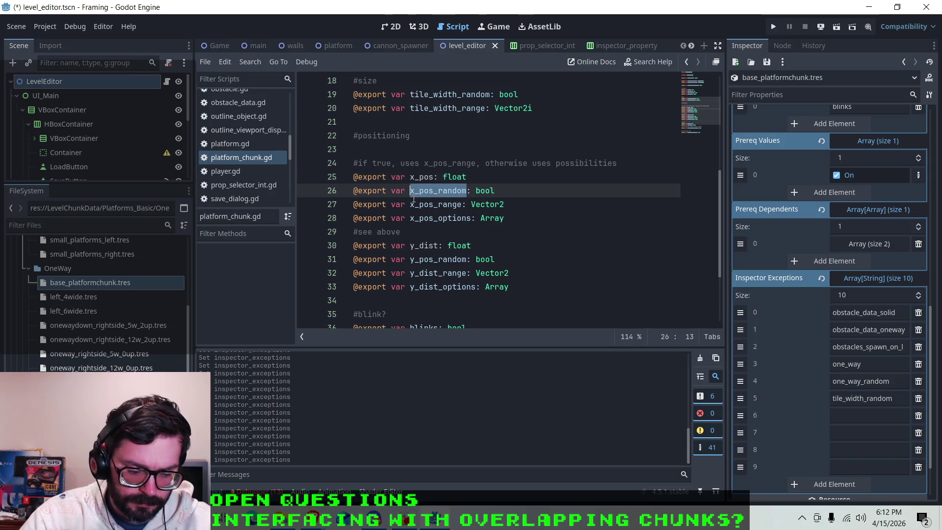
left_click(853, 415)
key("ctrl+v")
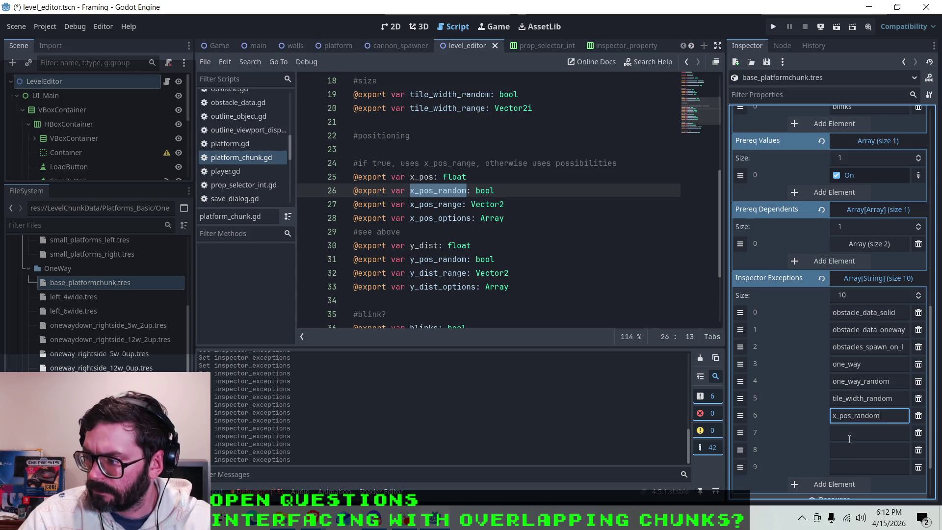
left_click(845, 433)
left_click_drag(462, 205, 410, 205)
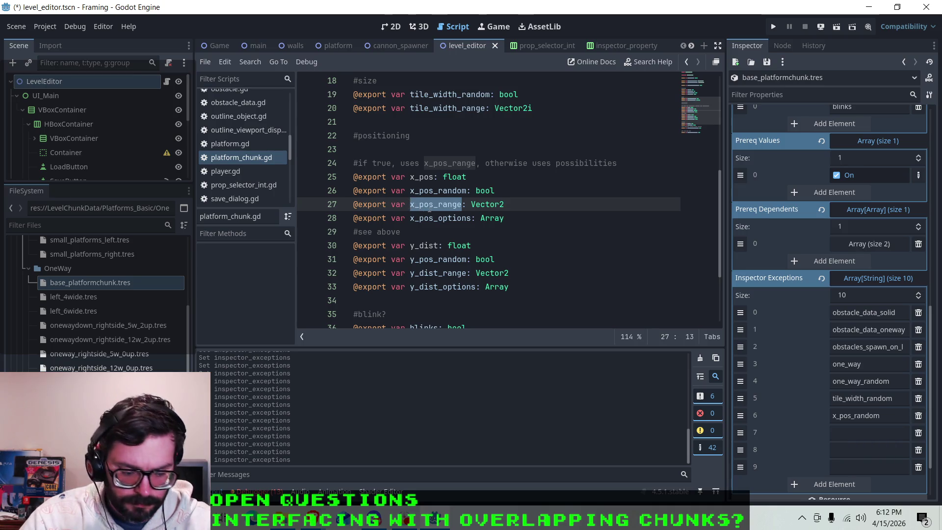
left_click(863, 431)
key("ctrl+v")
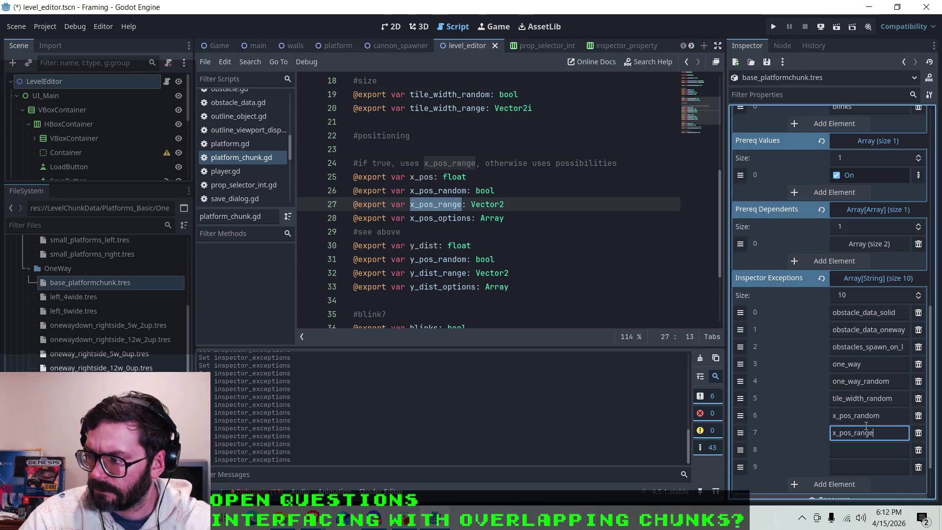
left_click_drag(471, 219, 410, 221)
key("ctrl+c")
left_click(864, 450)
key("ctrl+v")
- Add two slots and fill entries 9–11 with y_pos_random, y_dist_range and y_dist_options
left_click(809, 482)
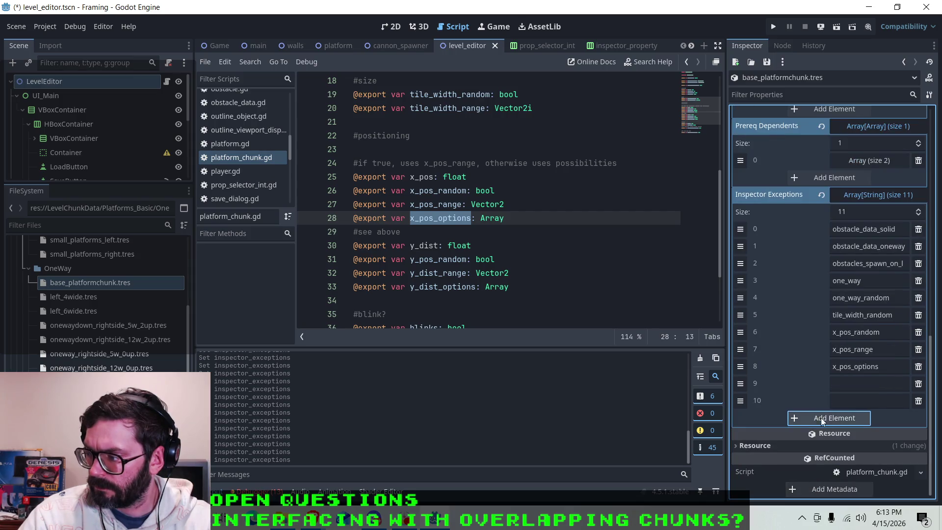
left_click(821, 417)
left_click_drag(466, 259, 410, 259)
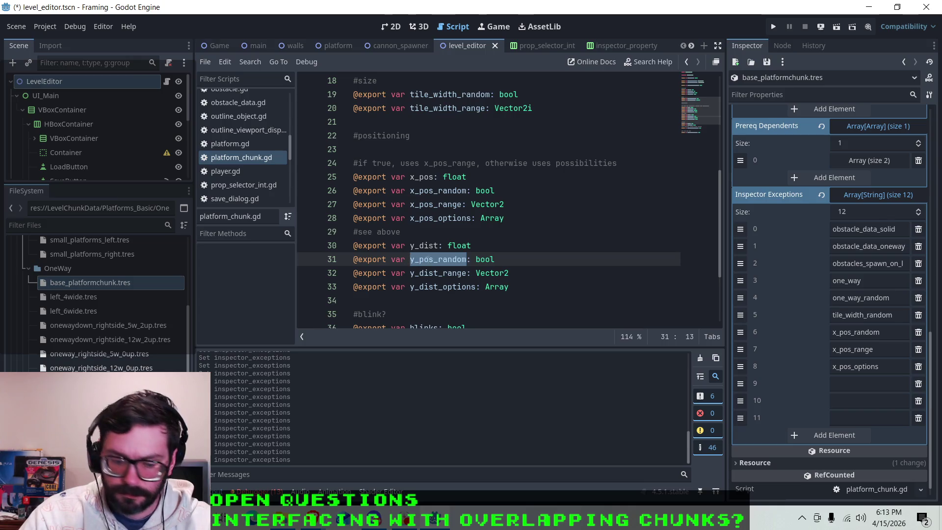
left_click(857, 385)
key("ctrl+v")
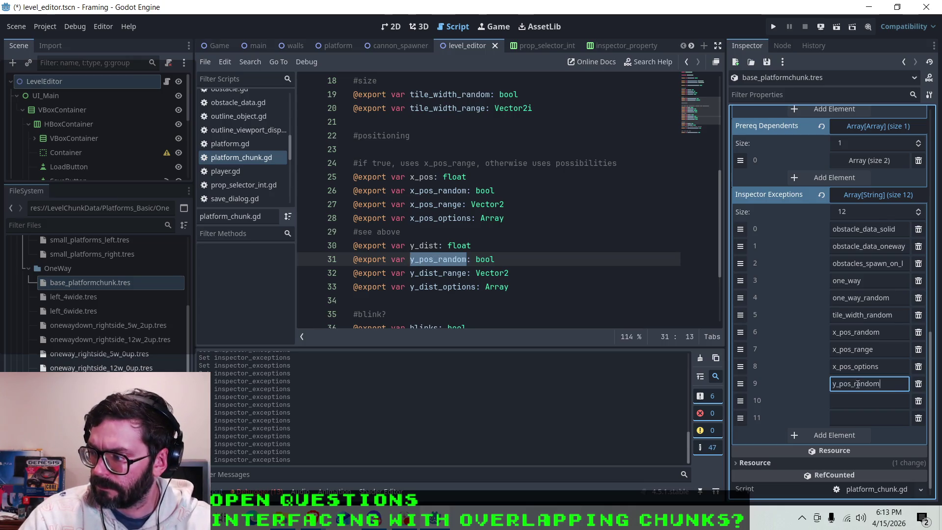
left_click_drag(467, 273, 411, 273)
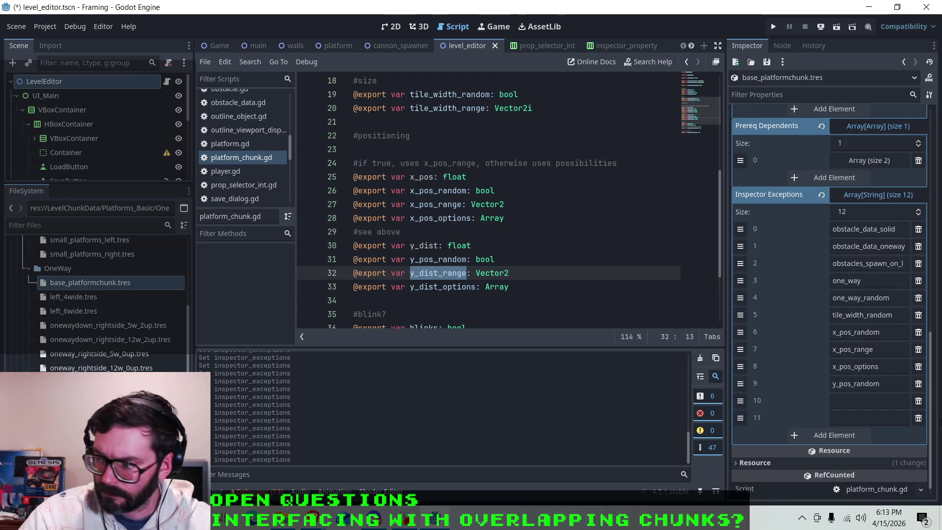
left_click(865, 402)
key("ctrl+v")
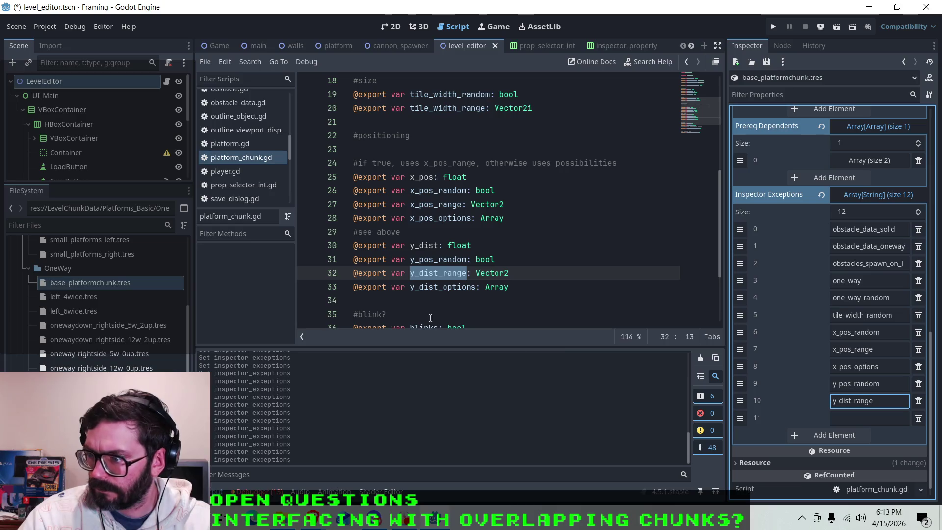
left_click_drag(476, 287, 411, 287)
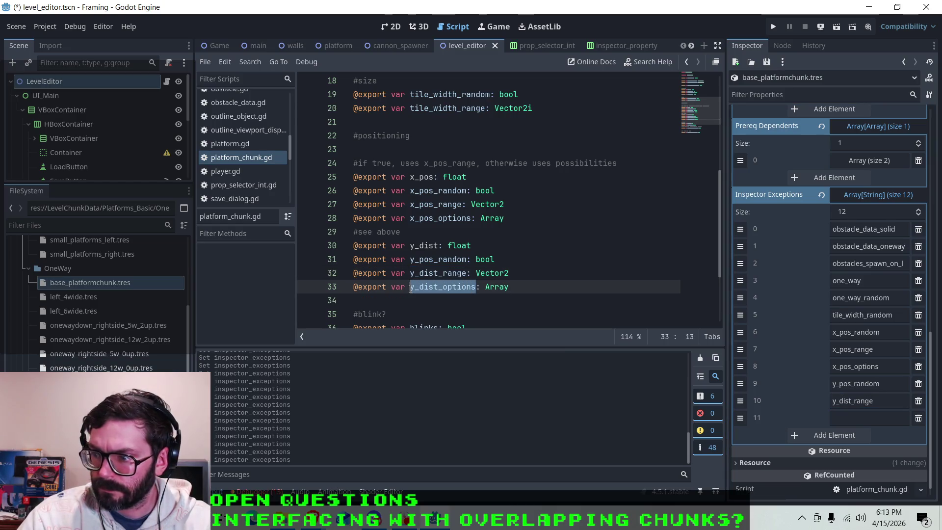
key("ctrl+c")
left_click(866, 417)
key("ctrl+v")
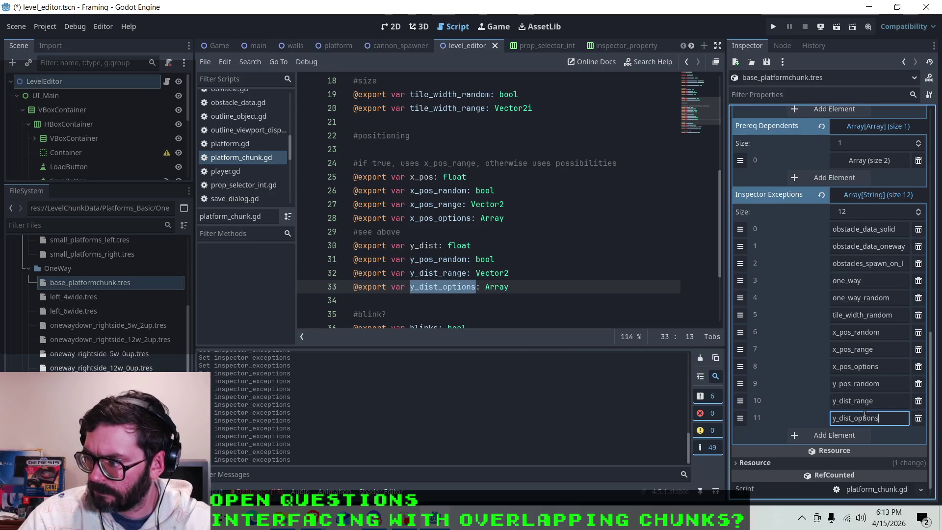
scroll(529, 278, "down", 3)
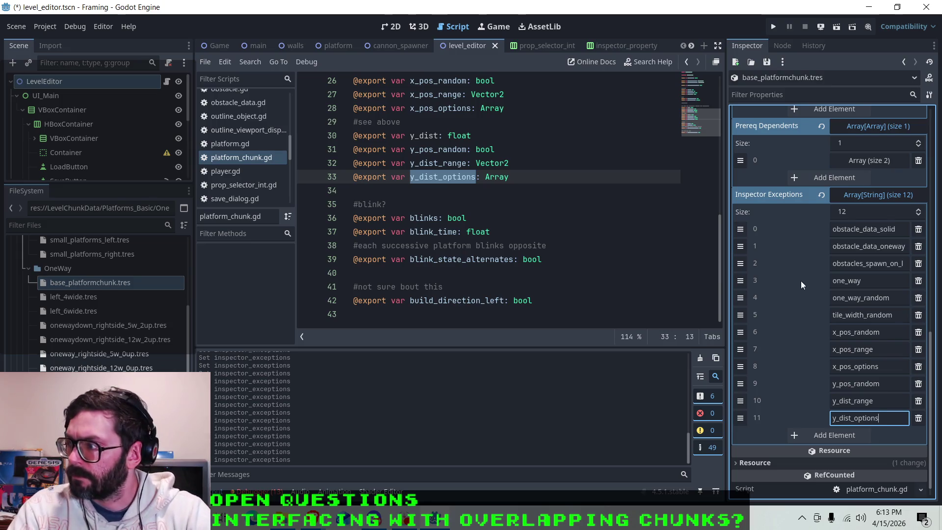
- Review the nested Prereq Dependents array in the Inspector
scroll(757, 368, "up", 1)
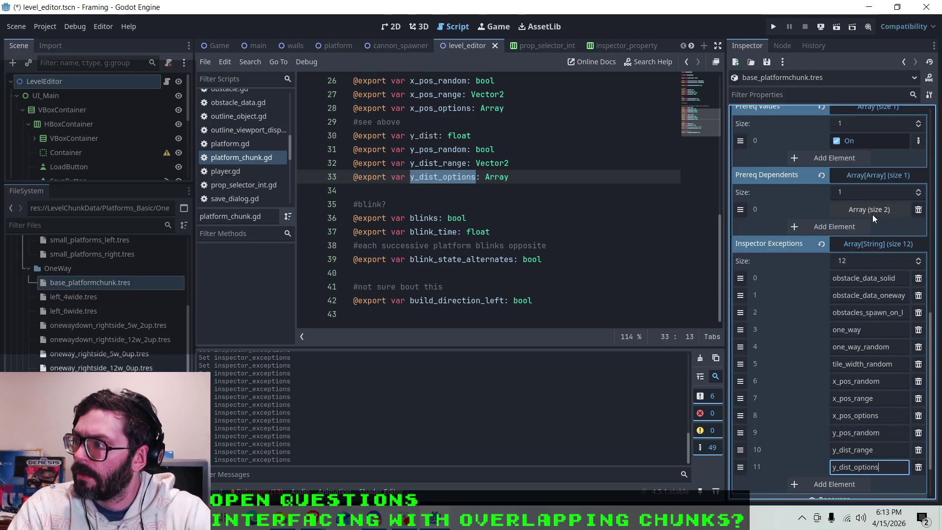
scroll(853, 305, "up", 2)
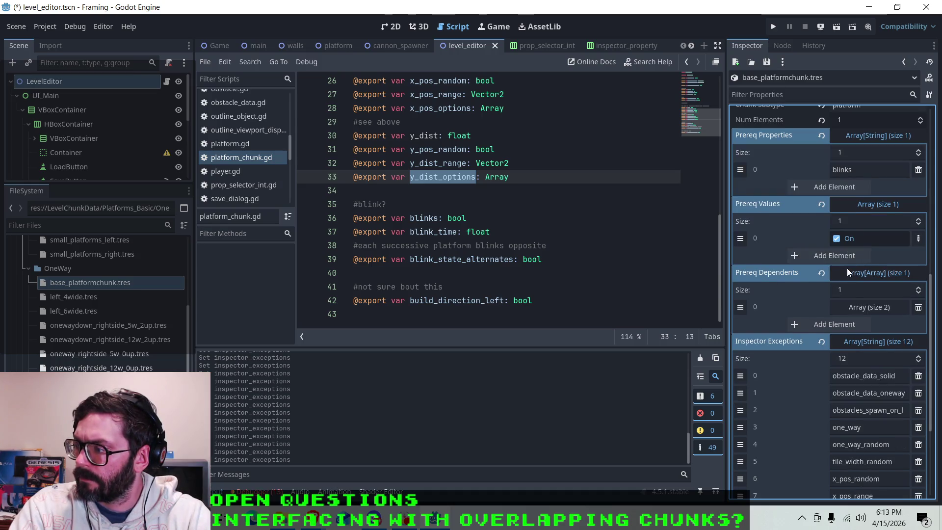
left_click(852, 307)
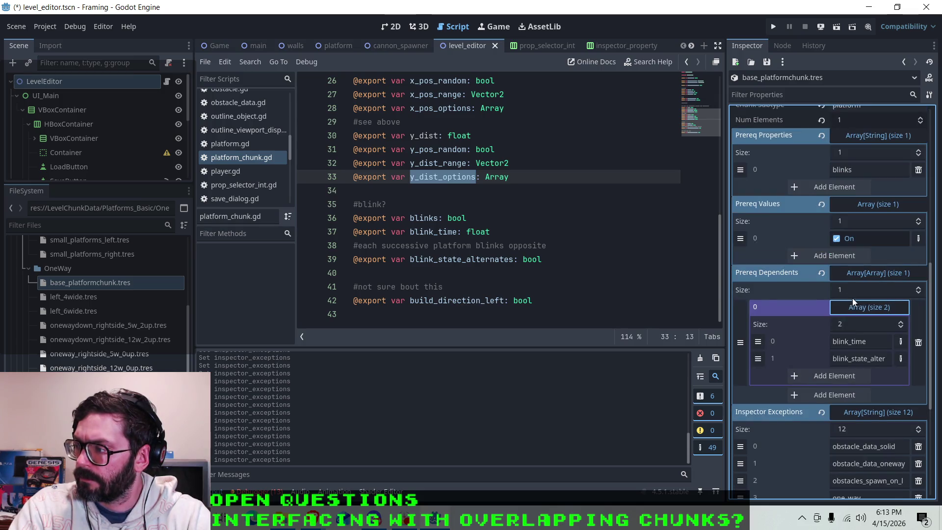
left_click(856, 306)
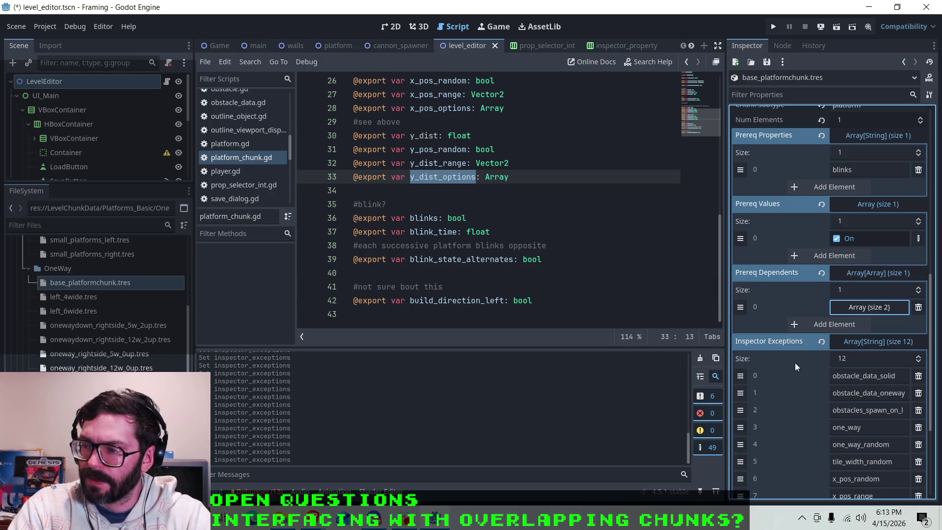
scroll(808, 358, "down", 3)
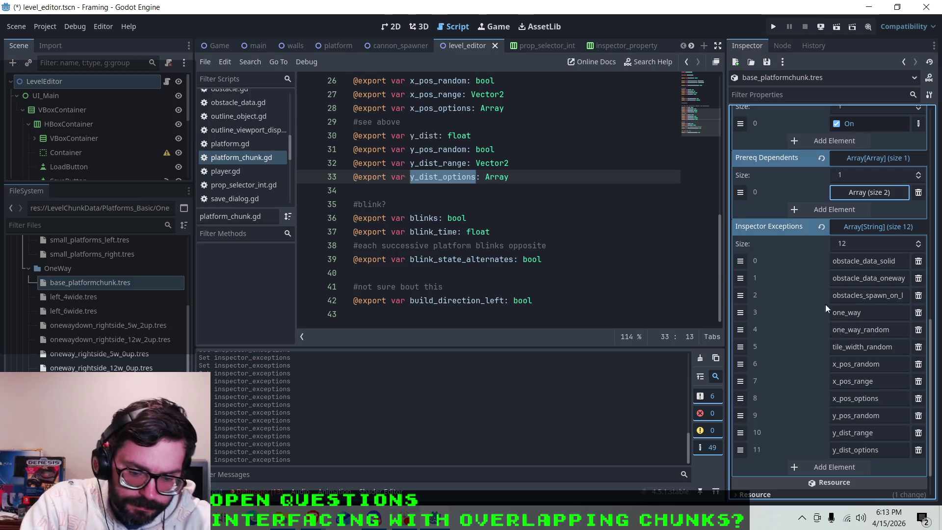
left_click(504, 301)
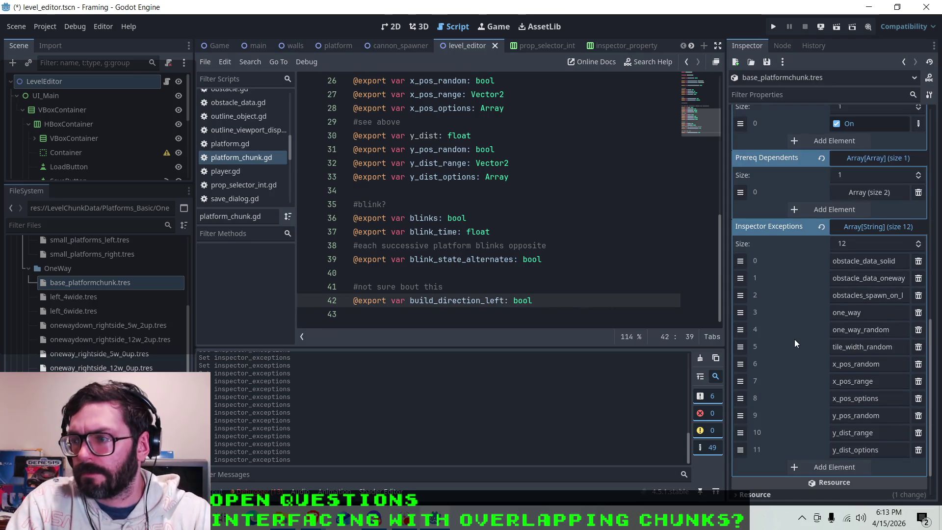
scroll(565, 265, "up", 8)
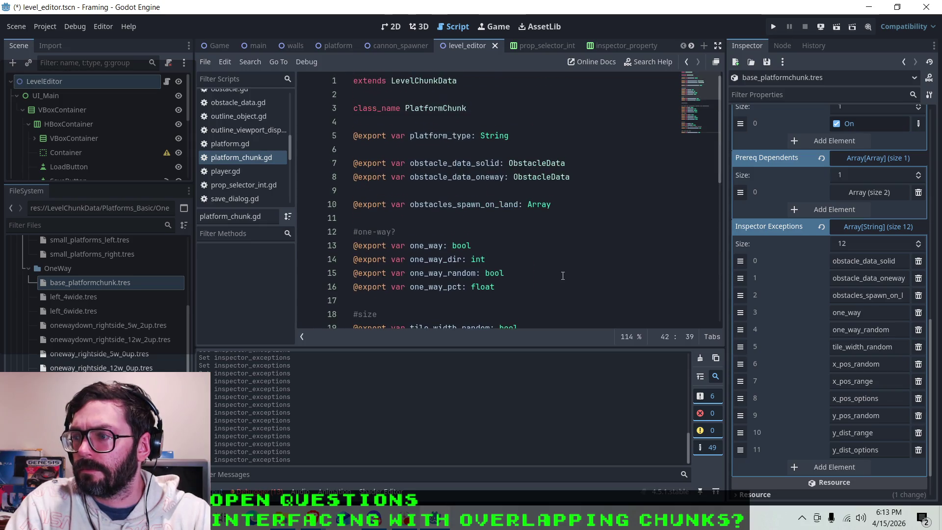
scroll(600, 281, "down", 1)
scroll(599, 281, "up", 1)
scroll(599, 281, "down", 2)
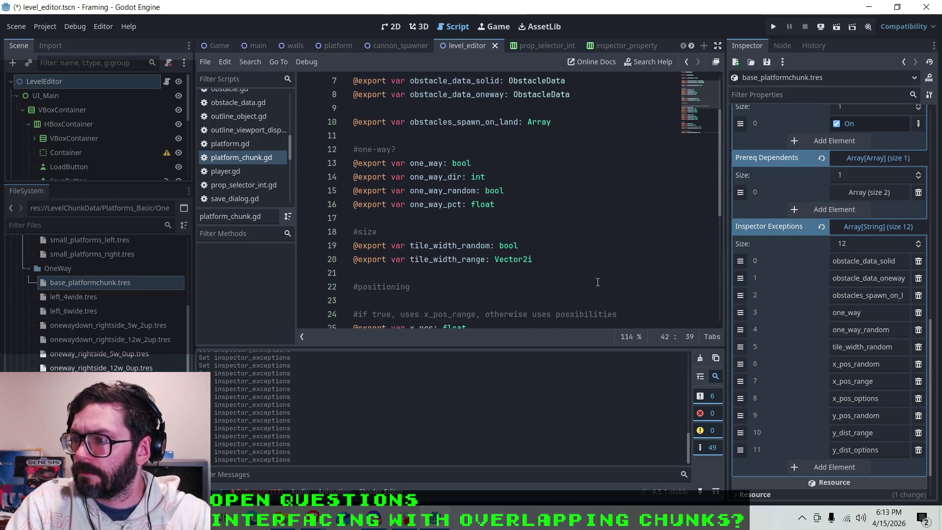
scroll(598, 282, "up", 1)
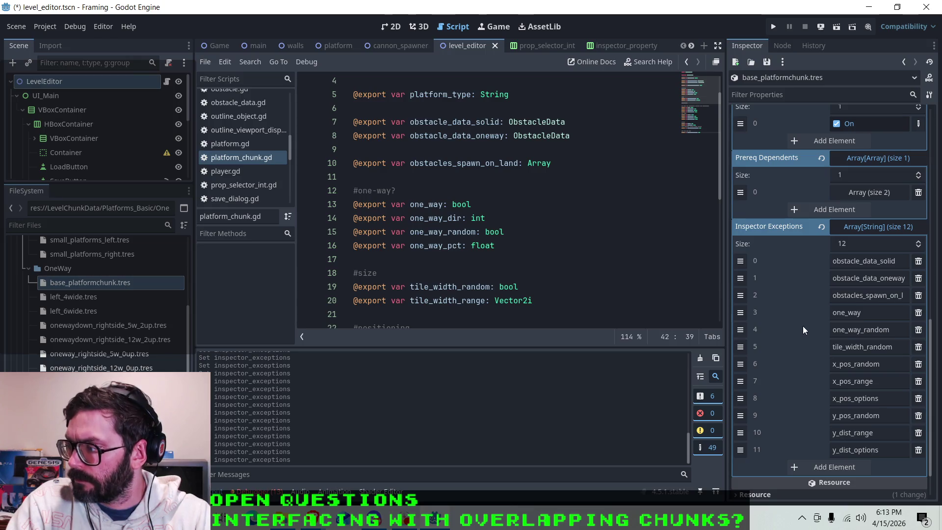
scroll(803, 307, "up", 15)
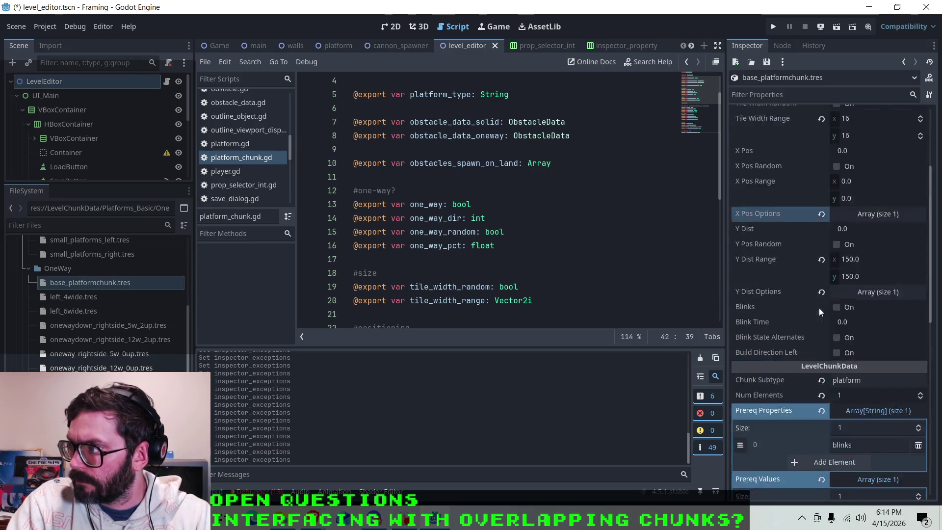
- Save the scene and open level_chunk_data.gd
key("ctrl+s")
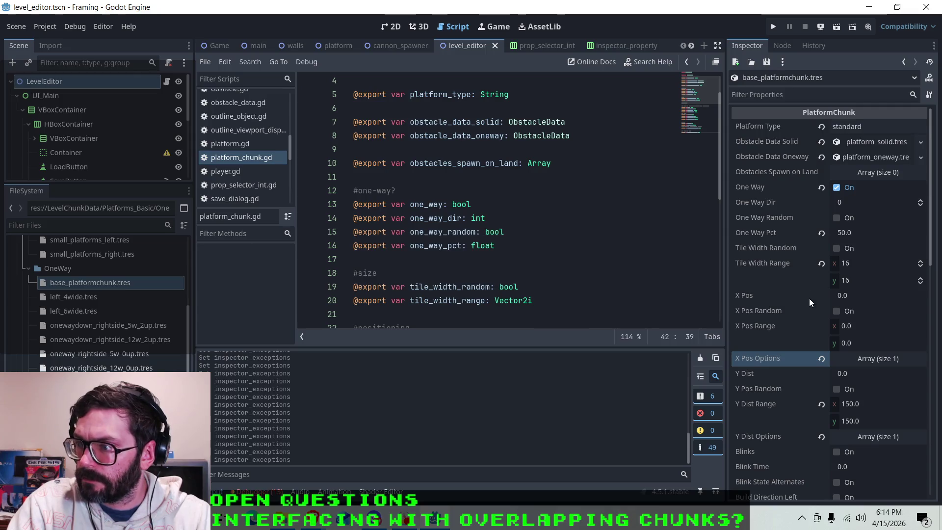
scroll(248, 173, "down", 3)
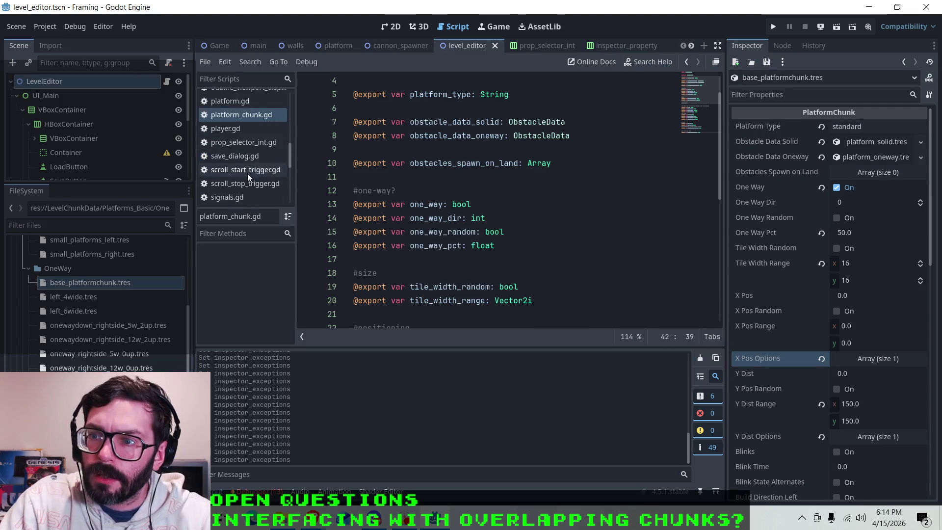
scroll(253, 173, "up", 10)
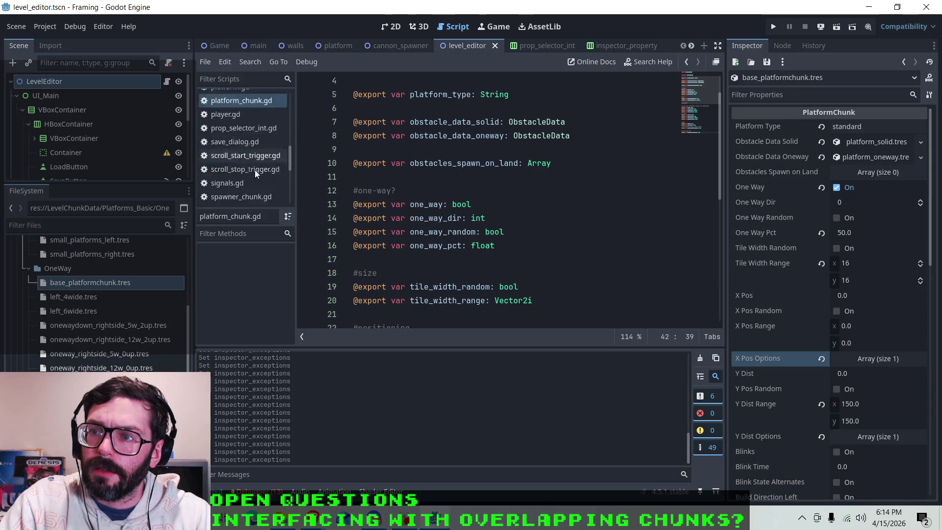
left_click(244, 107)
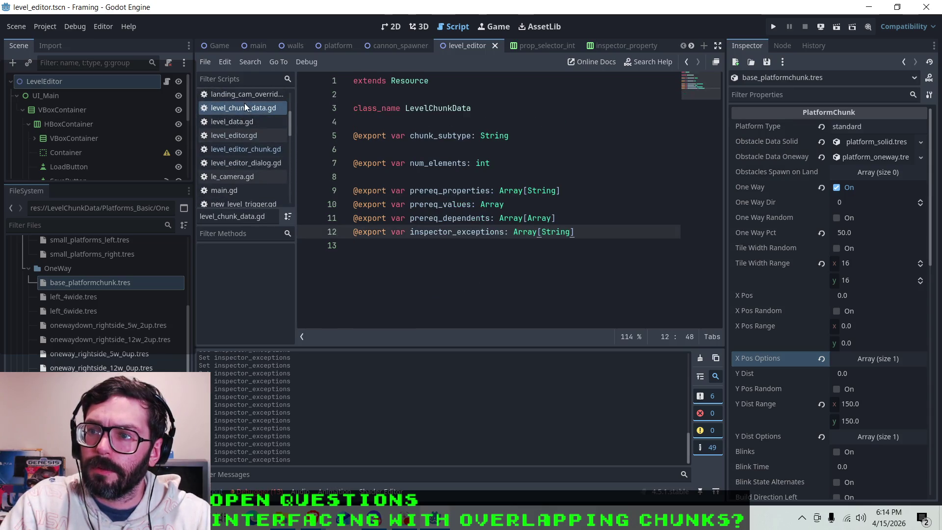
- Open level_editor_chunk.gd and begin typing a base resource name on empty line 39
left_click(243, 149)
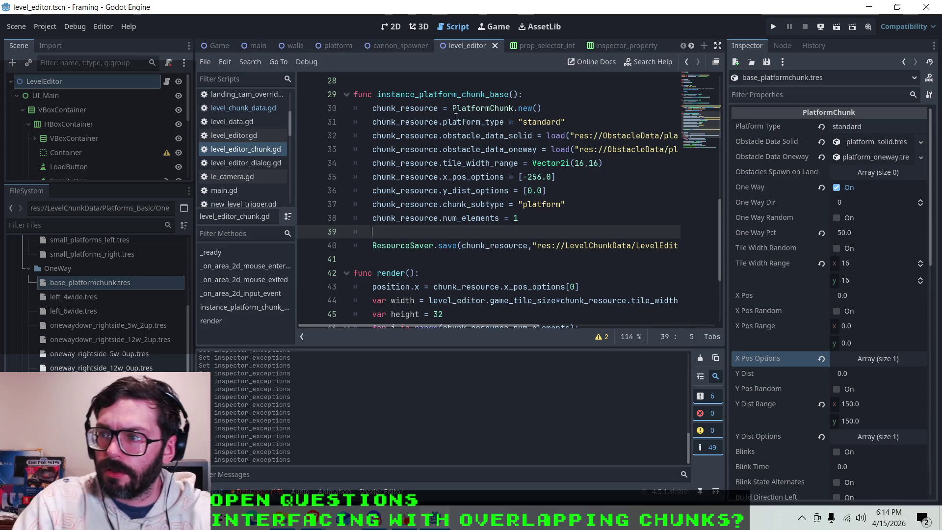
left_click(445, 107)
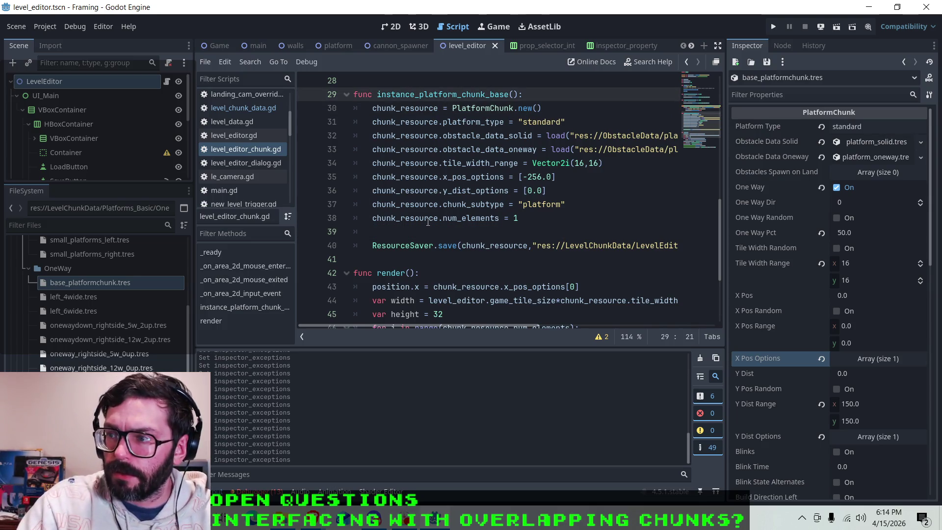
left_click(395, 235)
type("bse_ch")
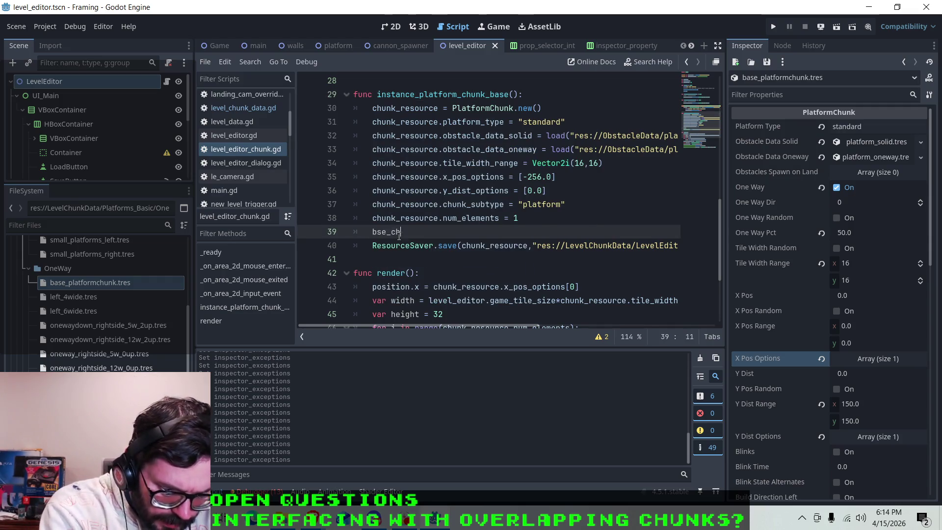
type("unk)resource")
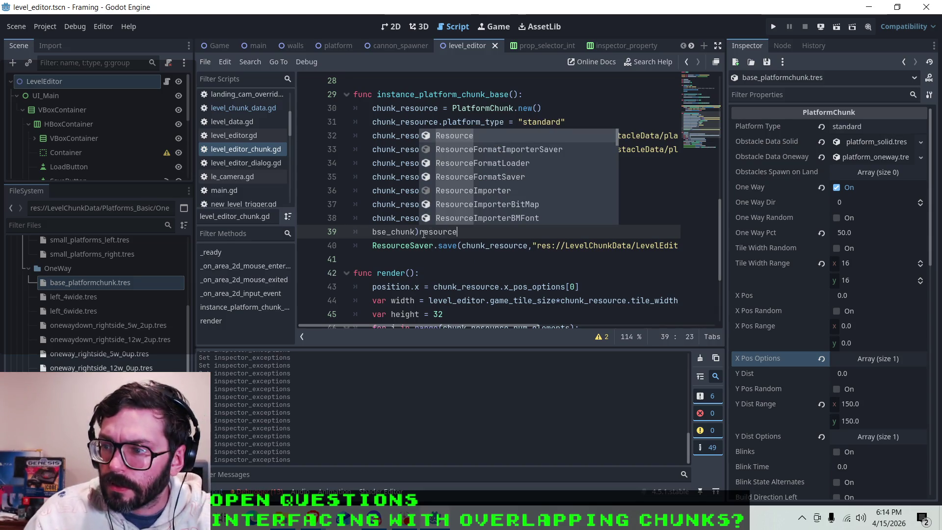
- Correct line 39 to read 'var base_resource = load('
left_click(420, 232)
key("BackSpace")
type("_")
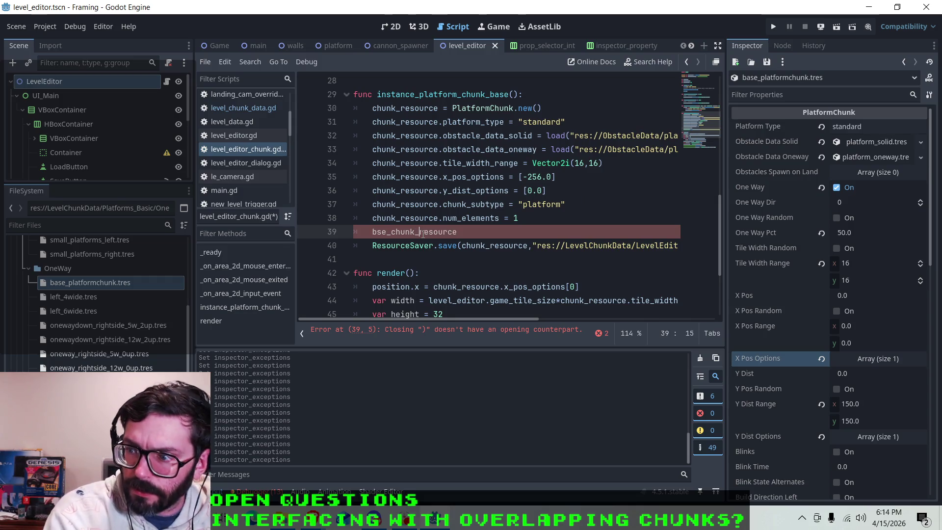
left_click(381, 231)
type("a")
left_click(376, 230)
type("var")
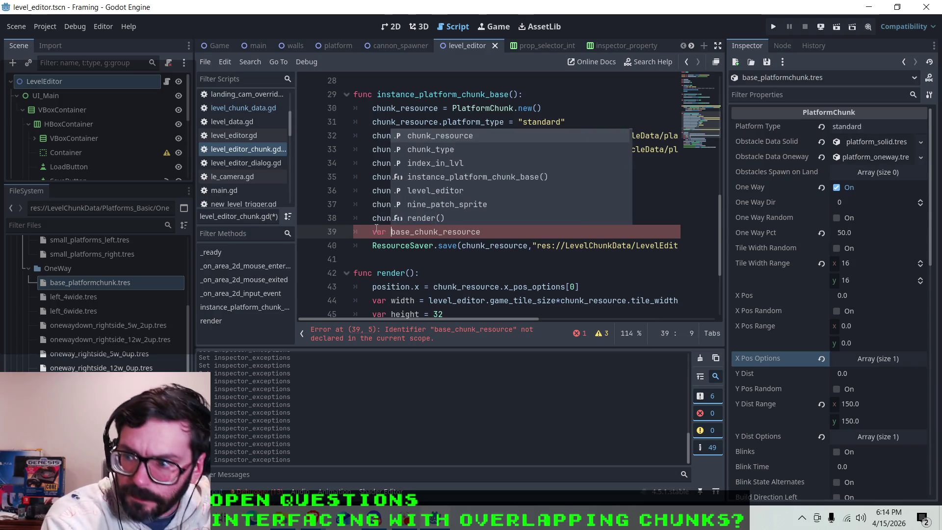
left_click_drag(437, 234, 411, 234)
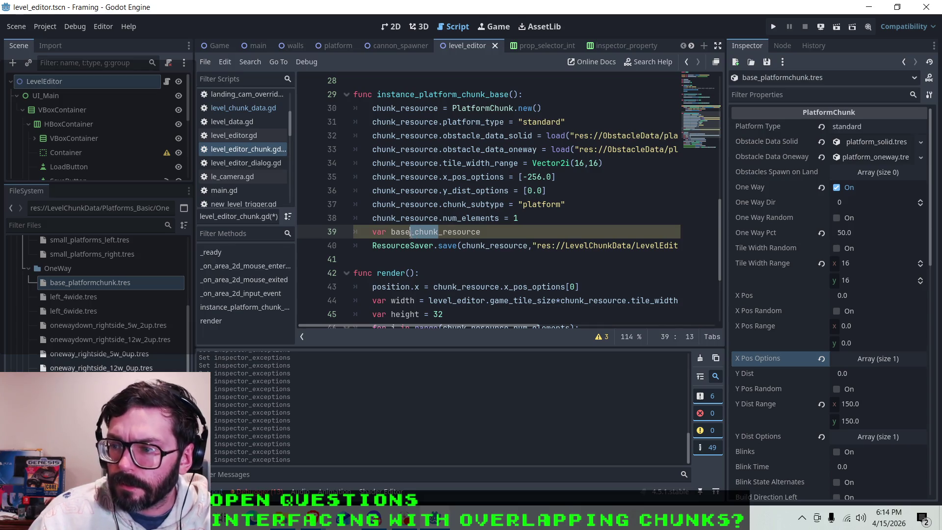
key("BackSpace")
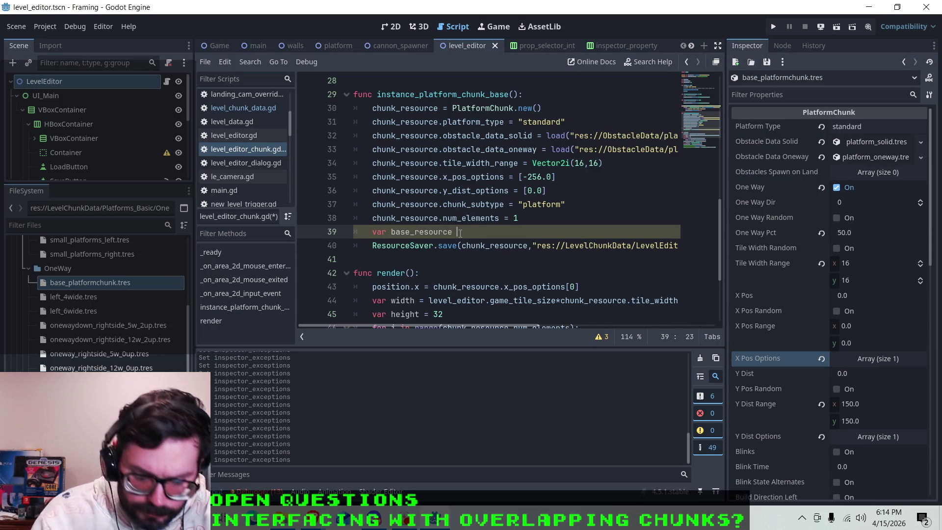
type("load(")
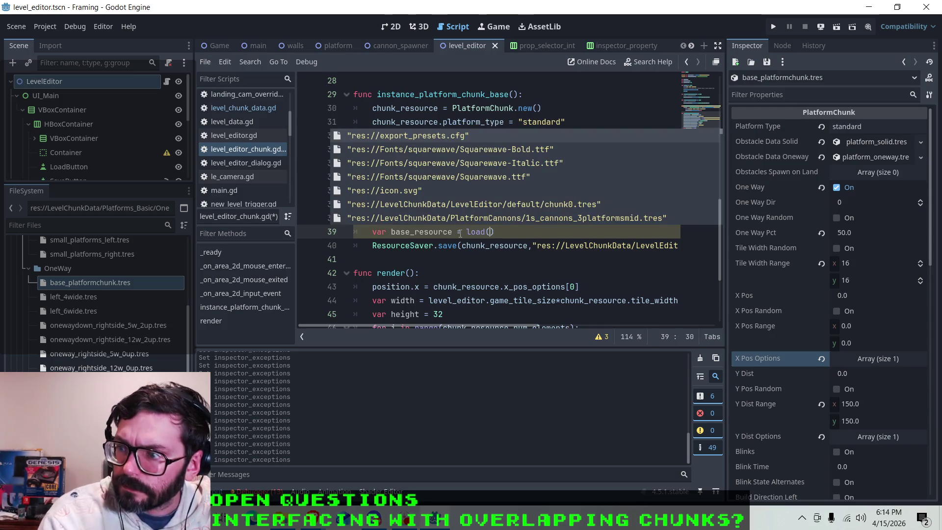
- Pick the OneWay base_platformchunk.tres path as the load() argument on line 39
key("Down")
key("Down")
key("Down")
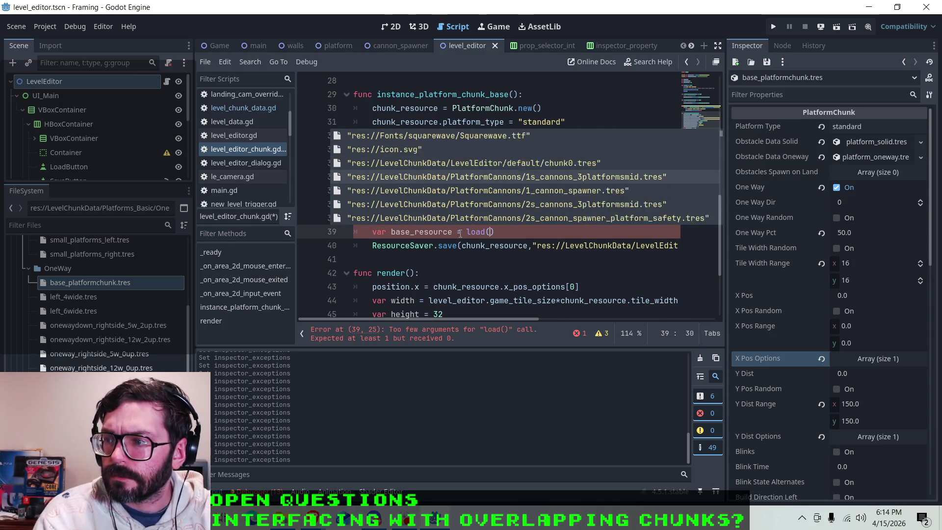
key("Down")
key("Down")
key("Down")
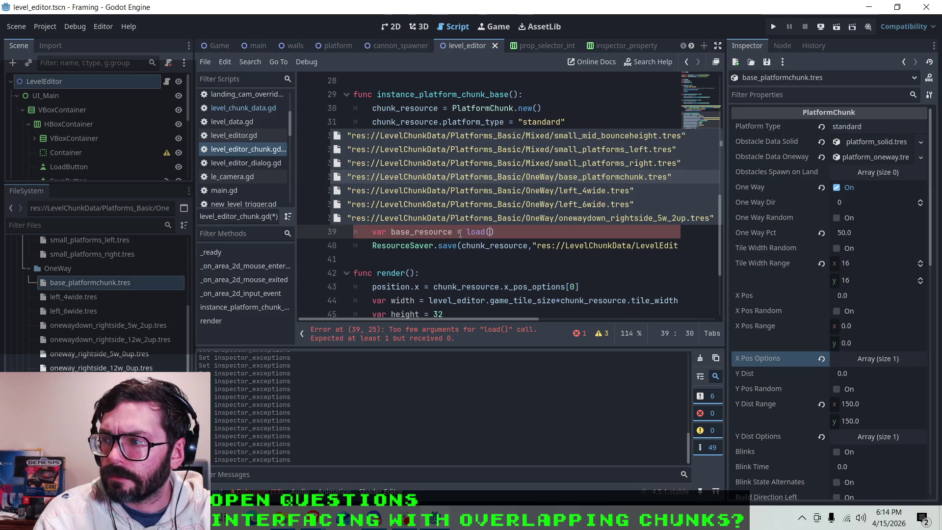
key("Down")
key("Down")
key("Down")
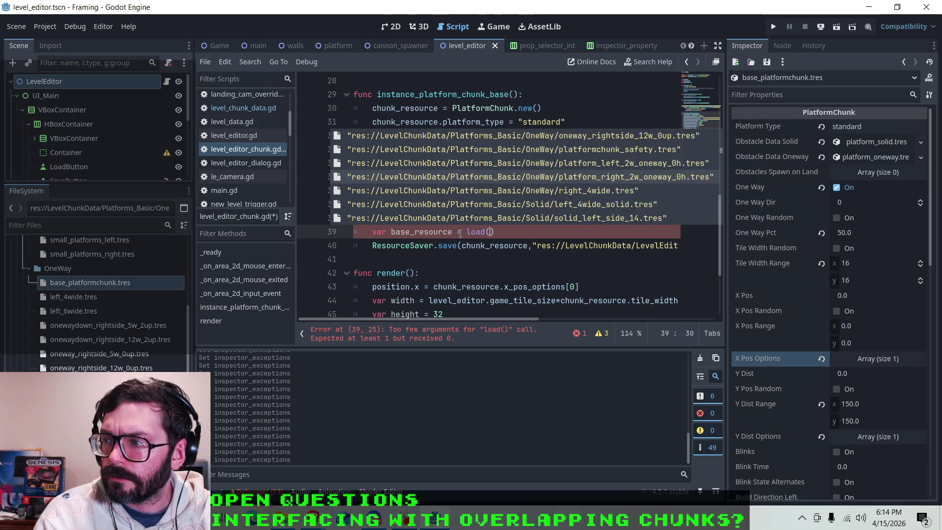
key("Down")
key("Down")
key("Down")
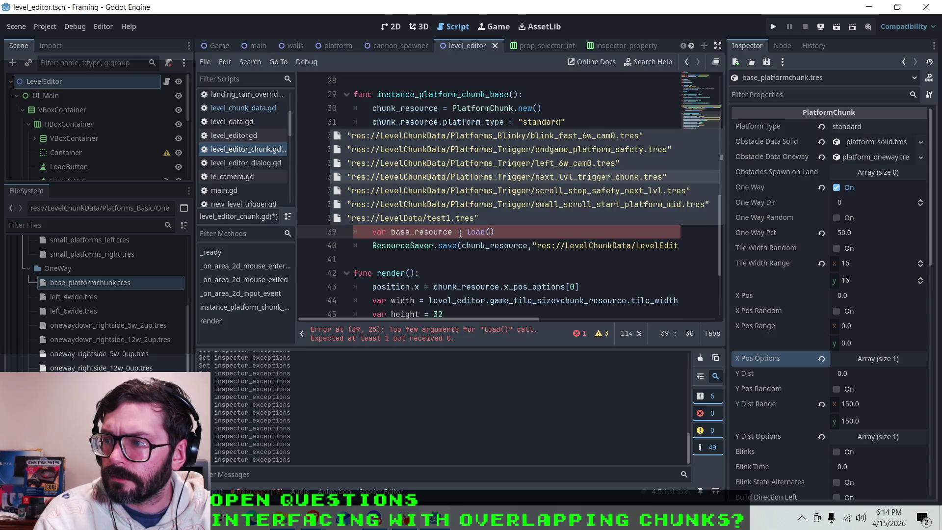
key("Down")
key("Down")
key("Down")
key("Up")
key("Up")
key("Up")
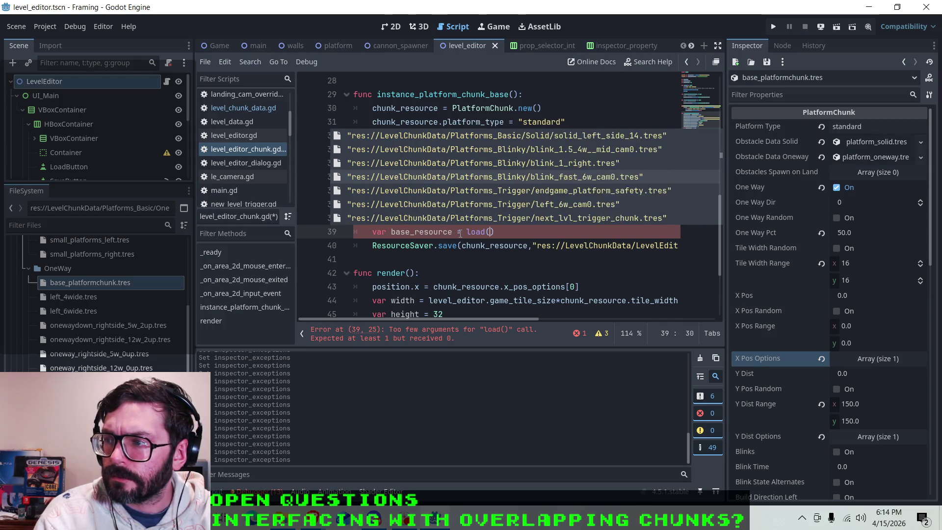
key("Up")
key("Up")
key("Up")
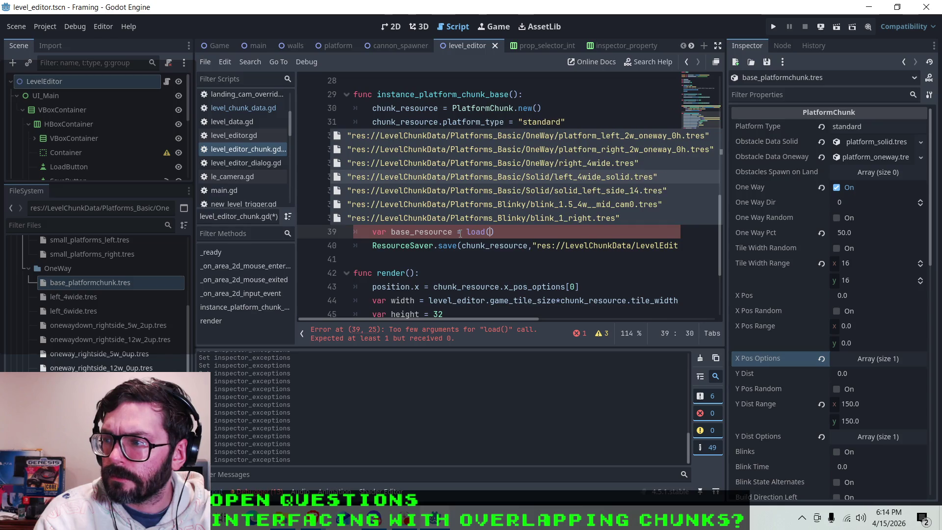
key("Up")
key("Up")
key("Up")
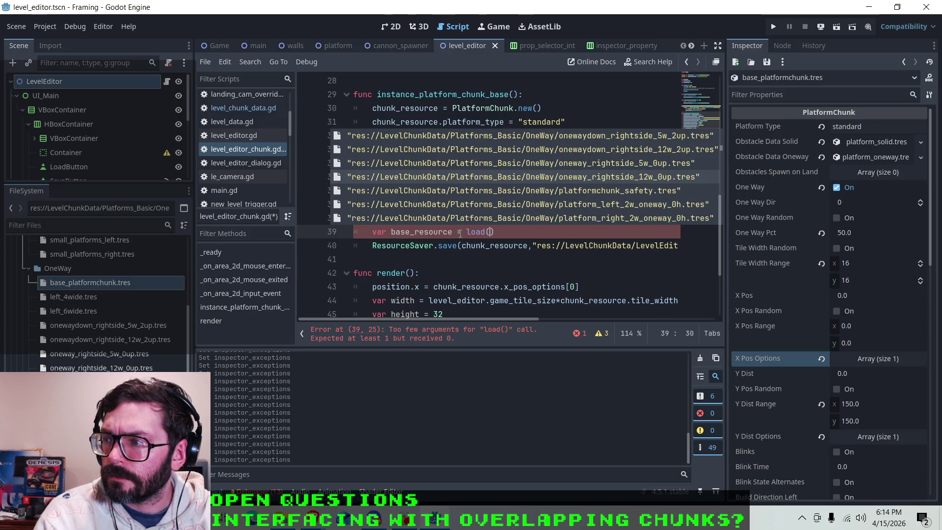
key("Up")
key("Up")
key("Return")
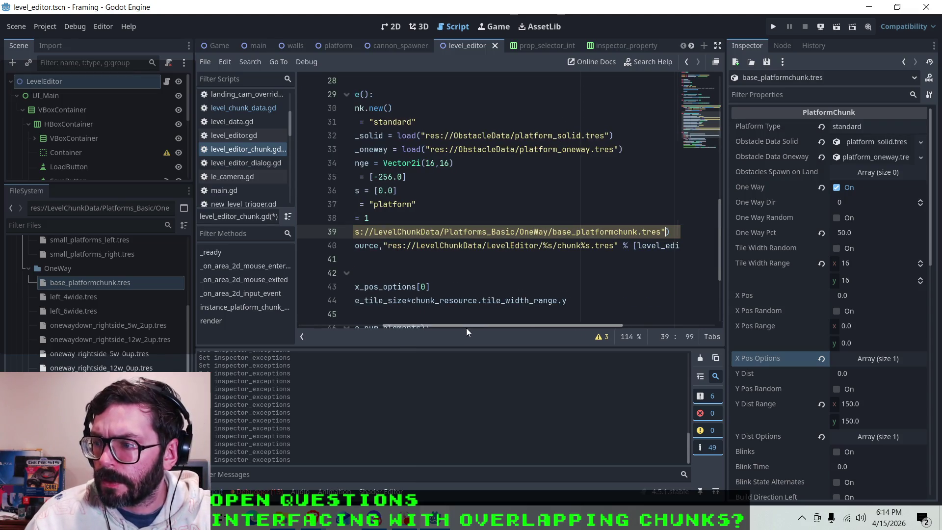
- Add line 40: chunk_resource.prereq_dependents = base_resource.prereq_dependents
left_click_drag(466, 327, 342, 305)
left_click(371, 246)
key("Return")
key("Up")
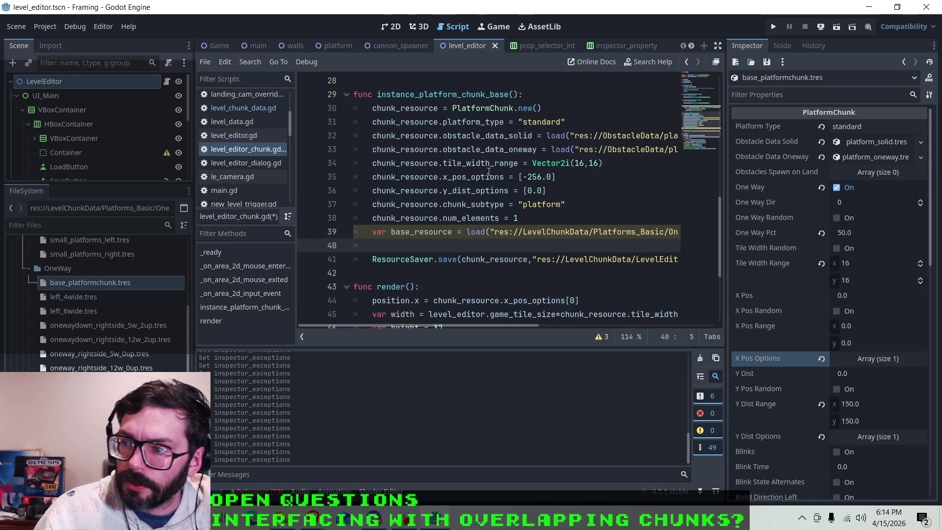
type("chunk")
key("Return")
type(".")
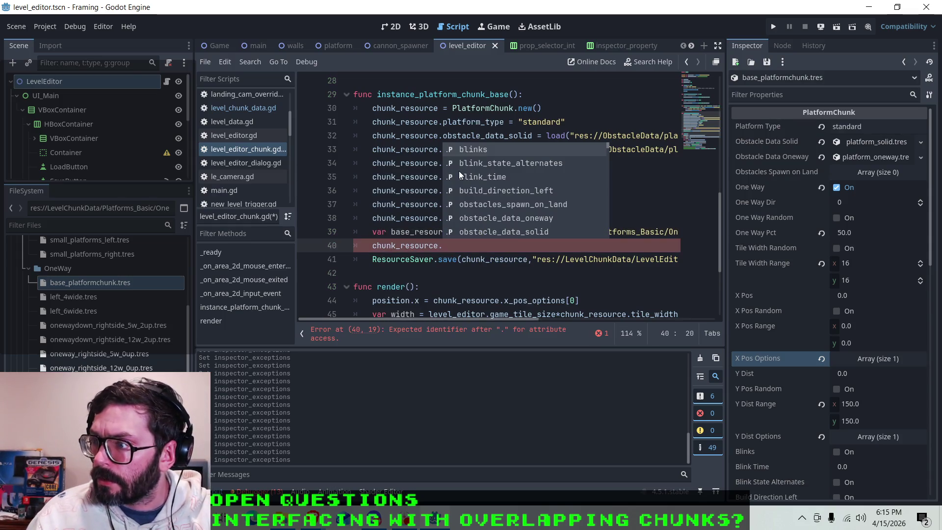
scroll(520, 189, "down", 5)
scroll(516, 191, "down", 5)
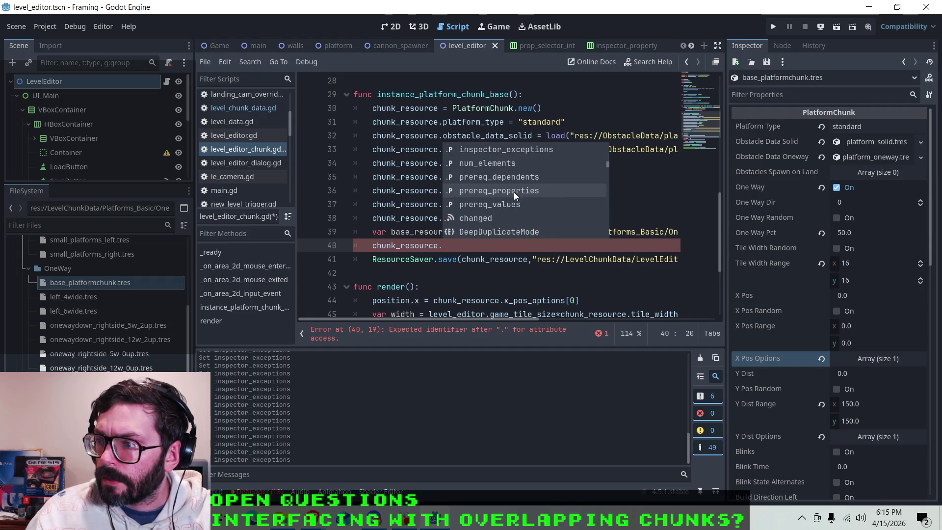
scroll(510, 193, "up", 2)
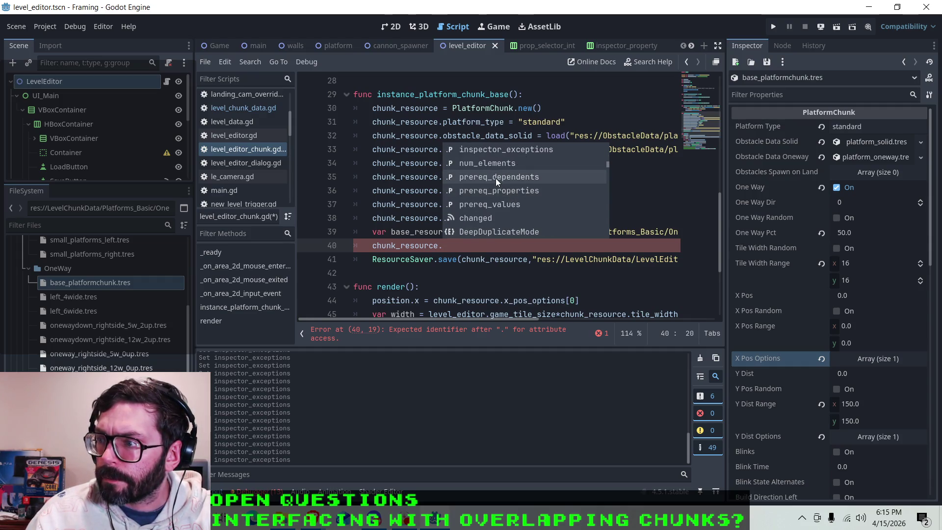
mouse_move(505, 178)
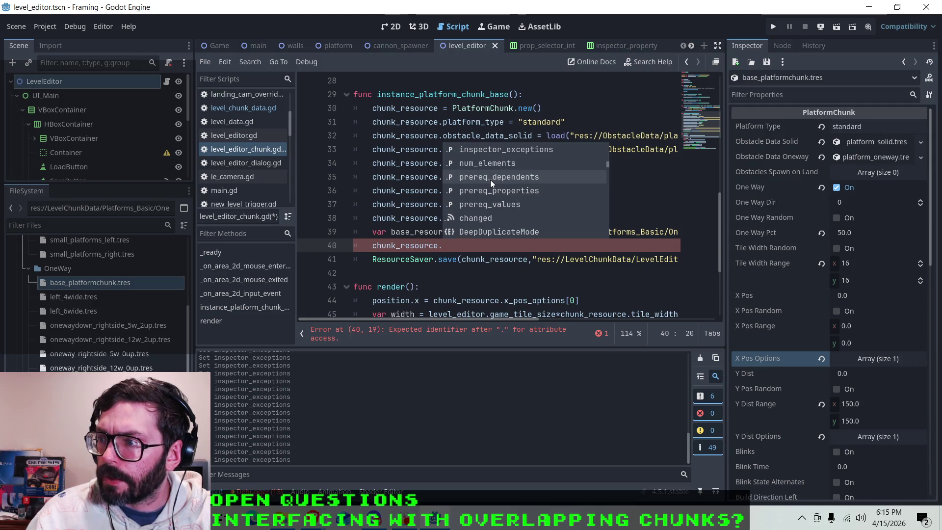
left_click(490, 178)
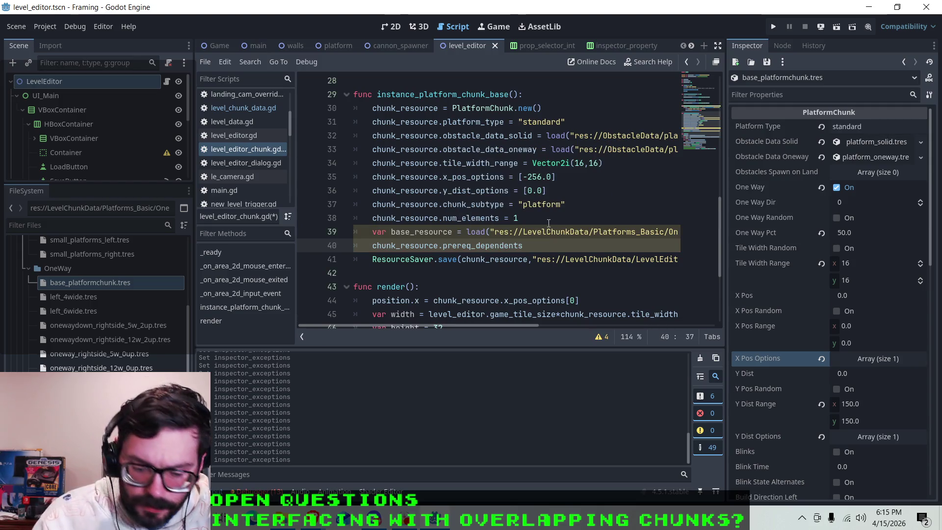
type("= base_resou")
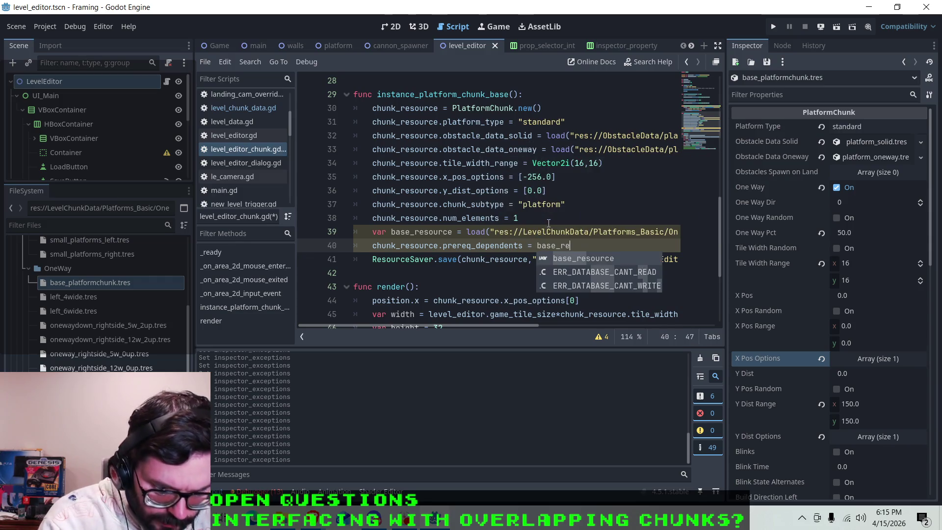
type("rce.pre")
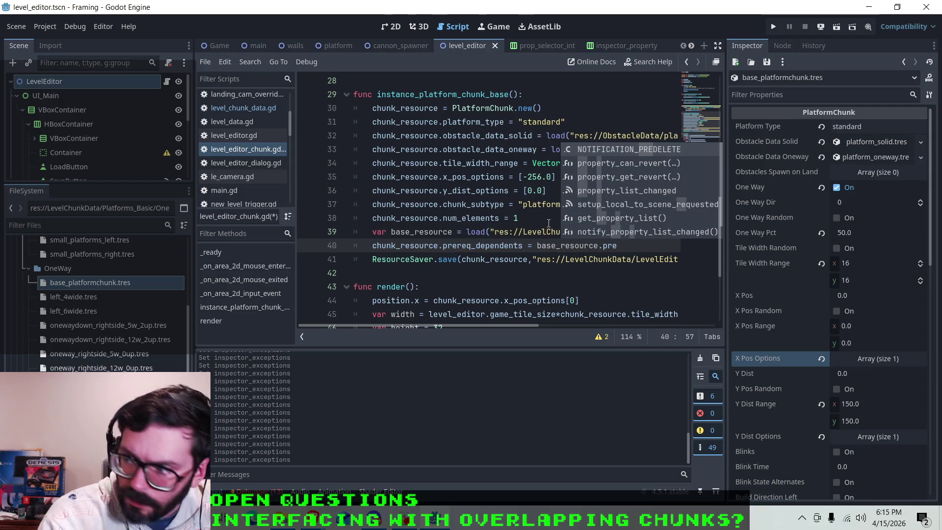
type("r")
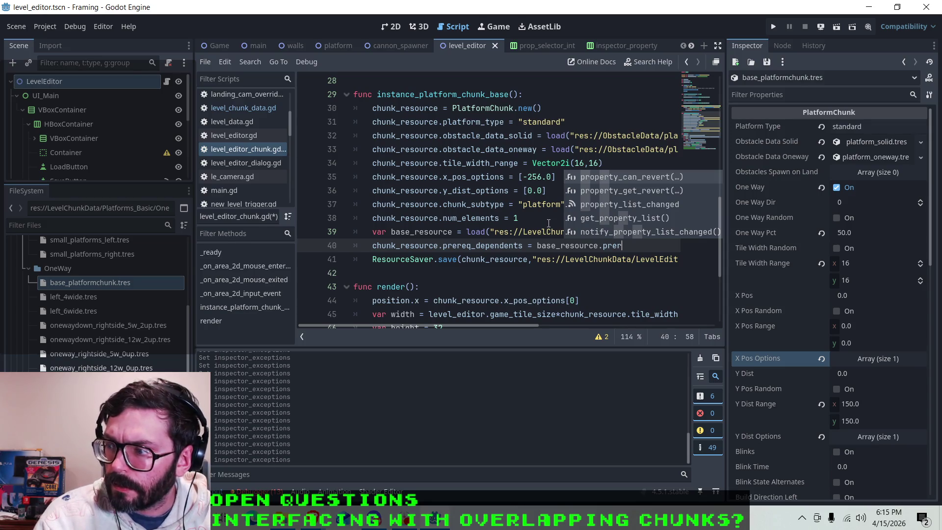
type("eq_depende")
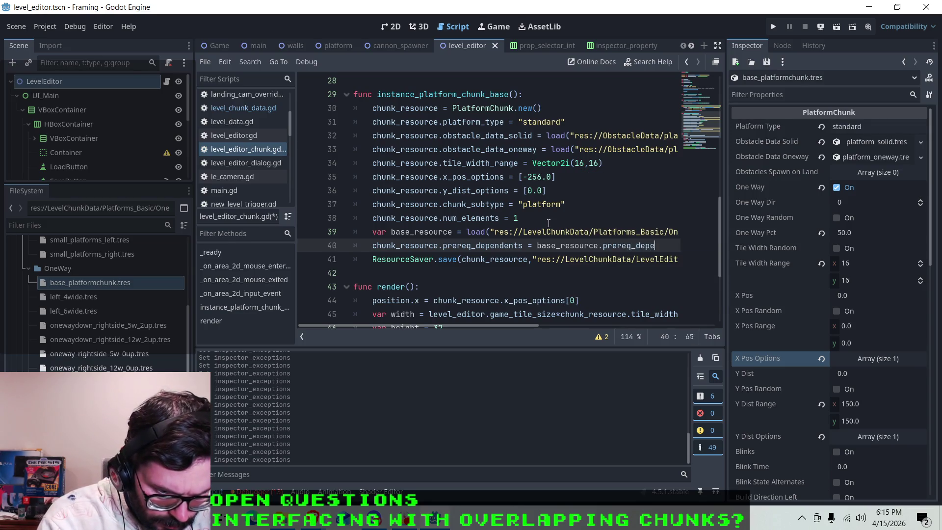
type("nts")
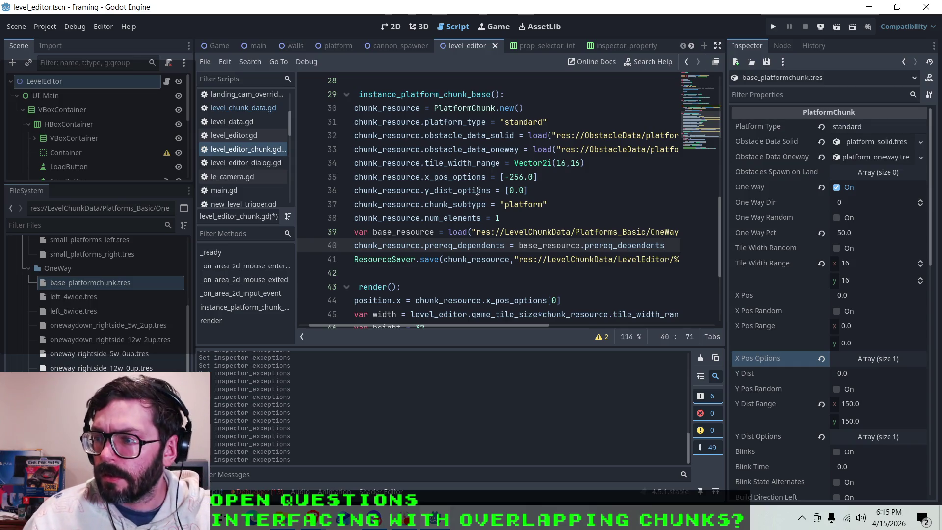
- Write line 41 as chunk_resource.prereq_properties = base_resource.prereq_properties and begin a new line
key("Return")
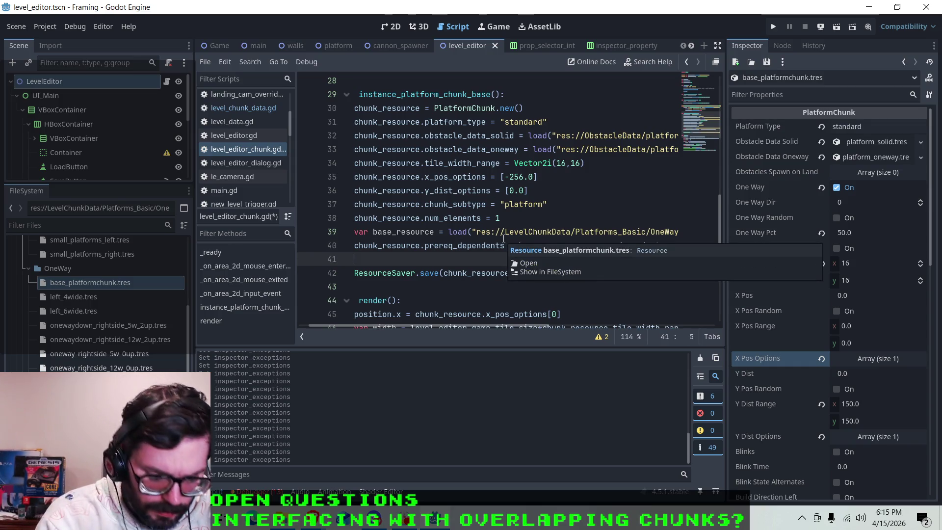
type("chunk_res")
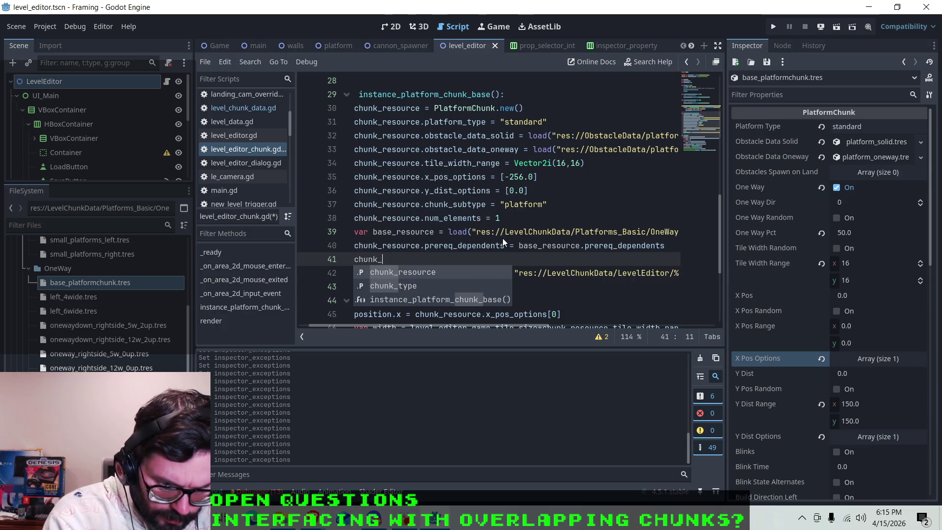
type("ource.")
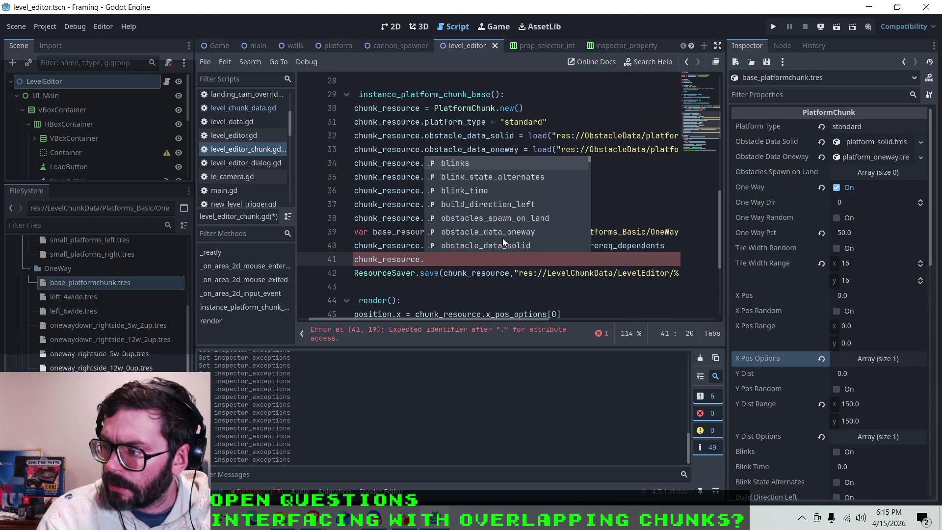
key("Down")
key("Down")
key("Down")
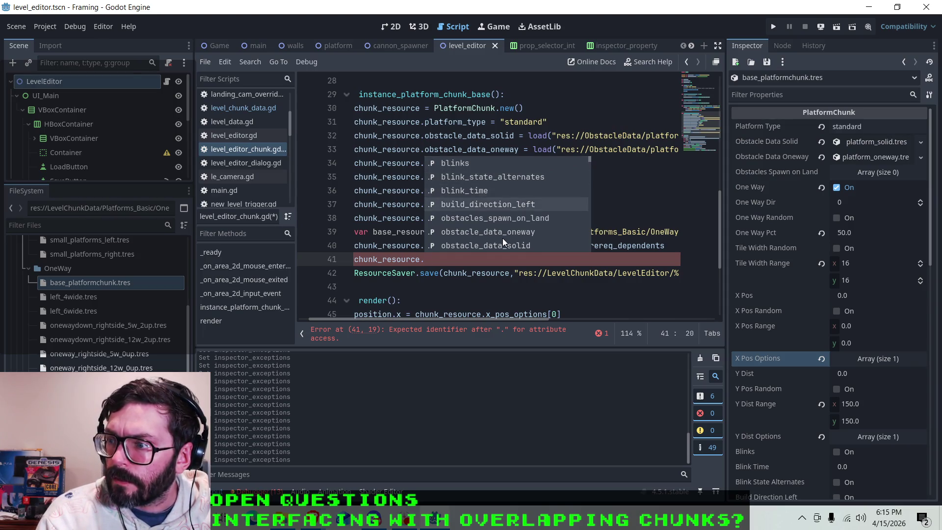
key("Down")
key("Down")
key("Down")
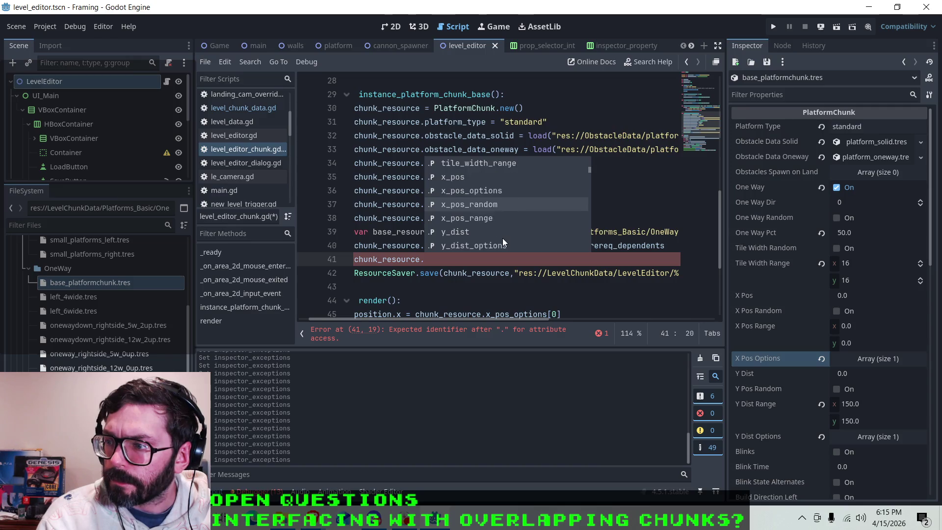
key("Down")
key("Down")
key("Down")
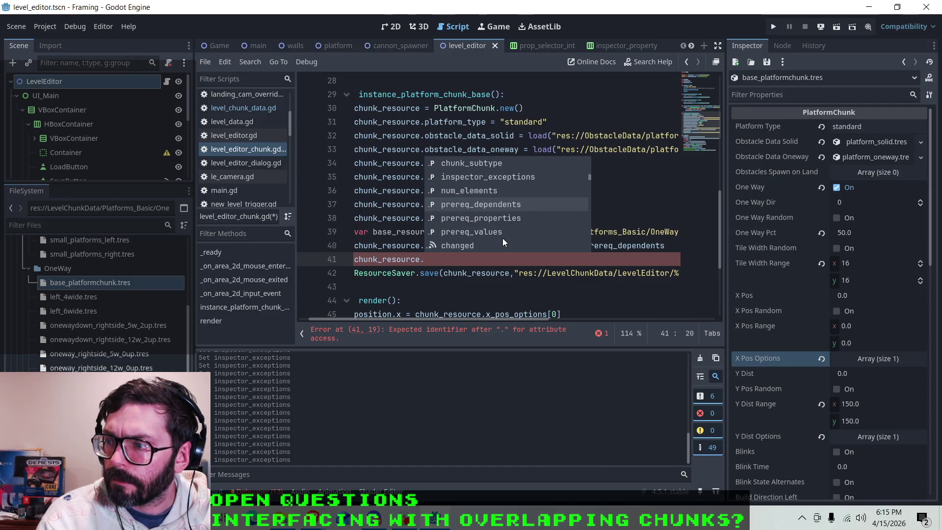
key("Return")
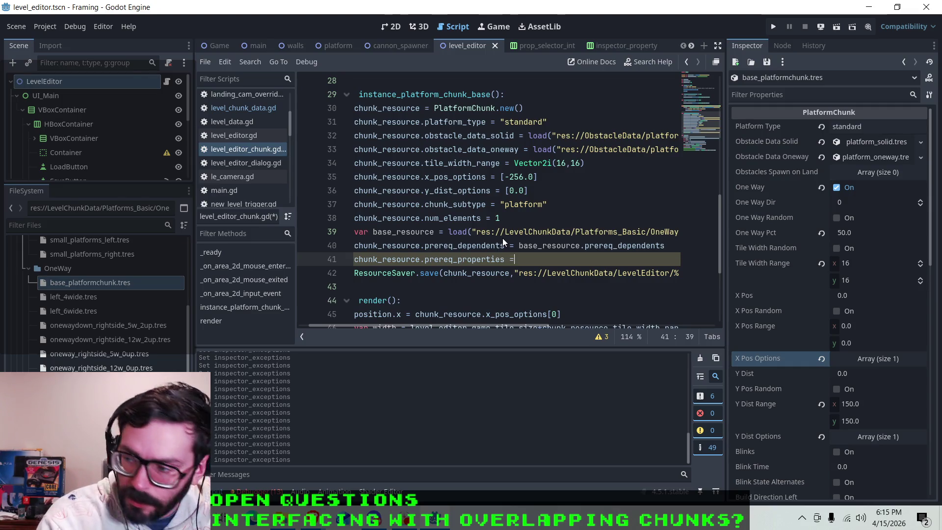
type("base")
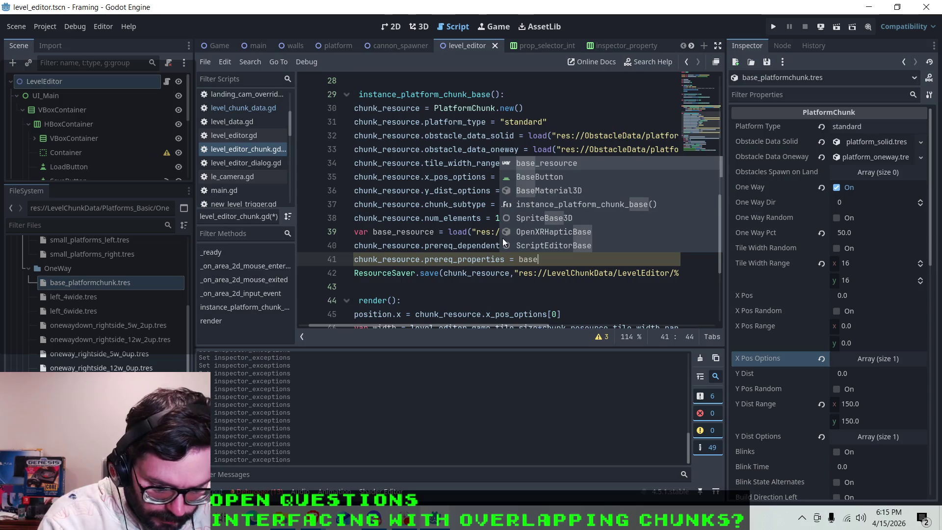
type("_resource.")
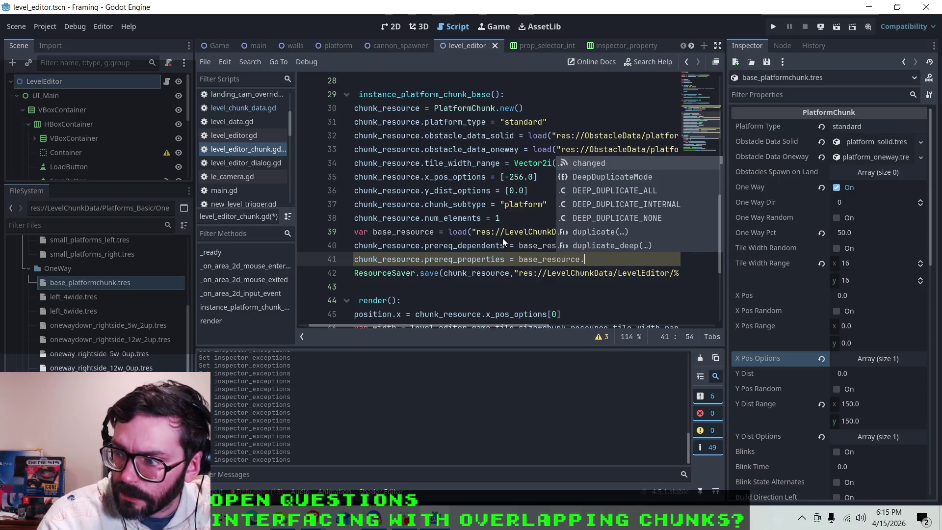
type("prereq_")
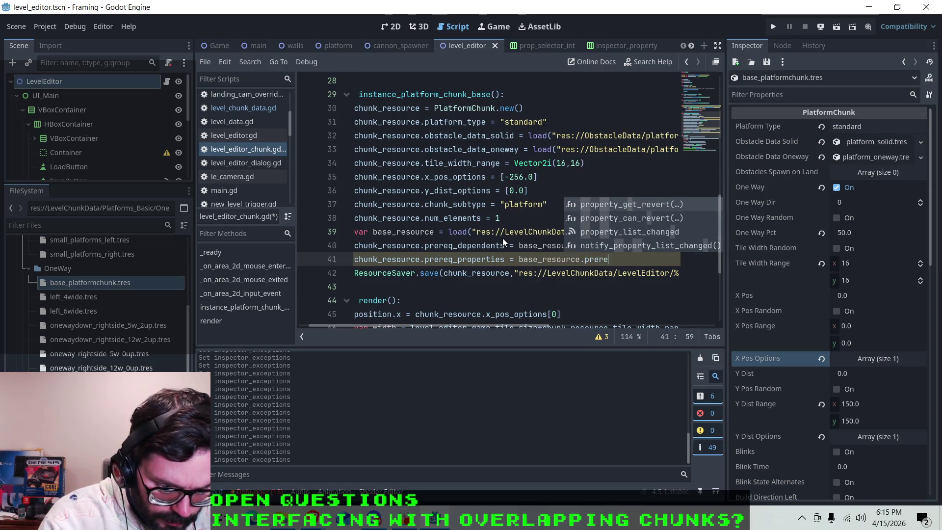
type("prop")
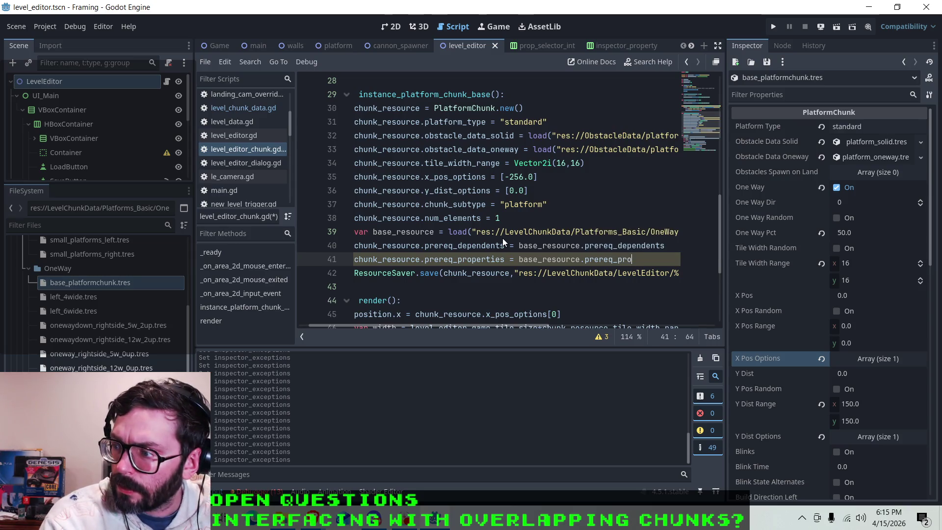
type("erties")
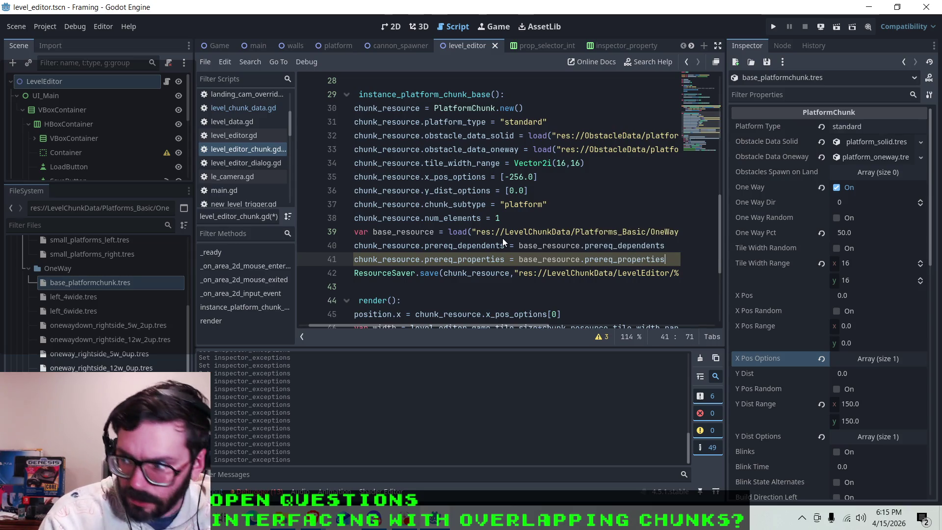
key("Return")
- Add line 42 assigning chunk_resource.prereq_values = base_resource.prereq_values, using autocomplete
type("chunk_r")
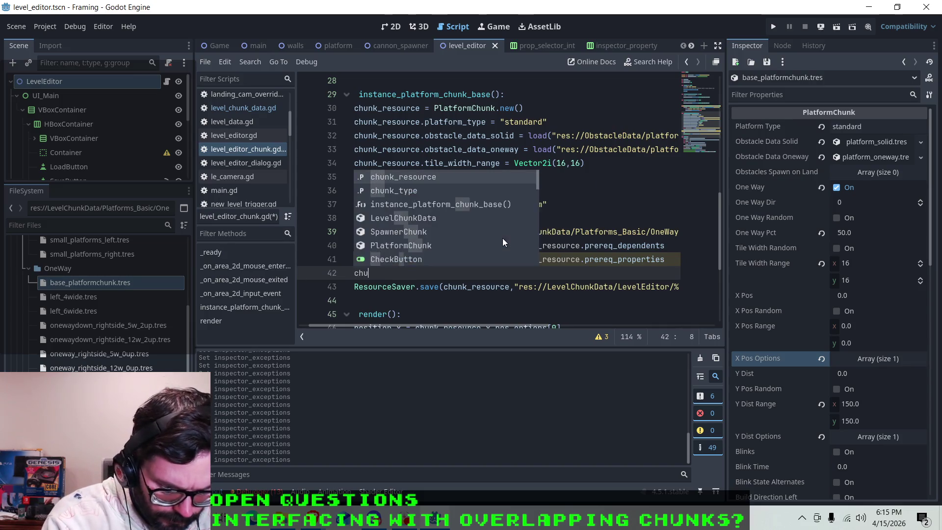
type("esource.")
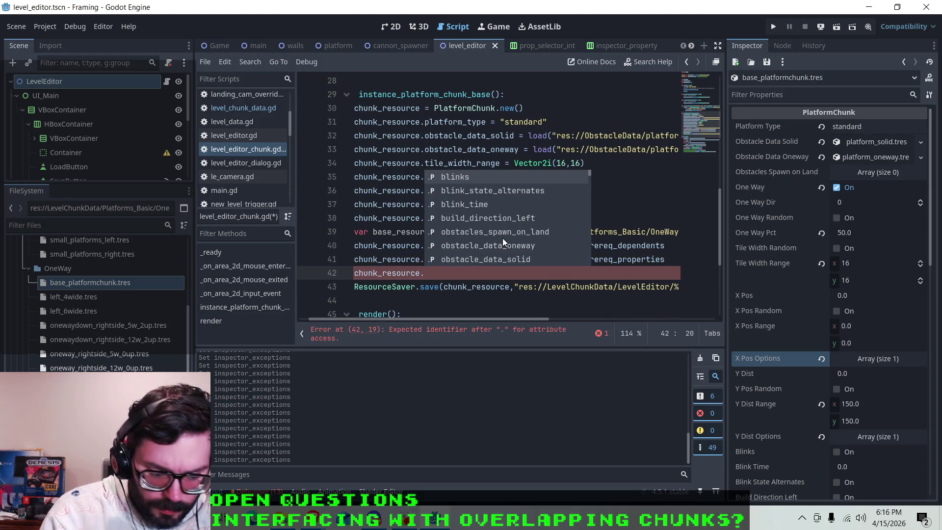
type("prer")
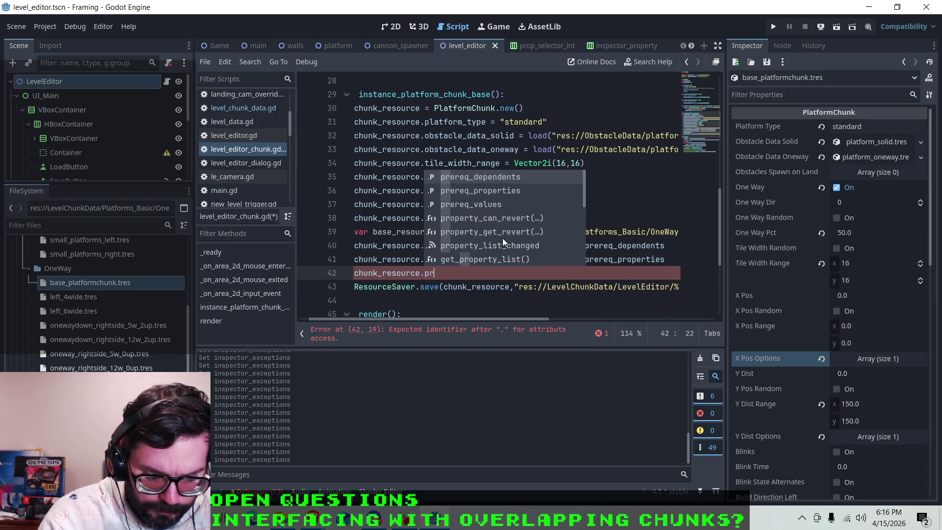
key("Down")
key("Down")
key("Return")
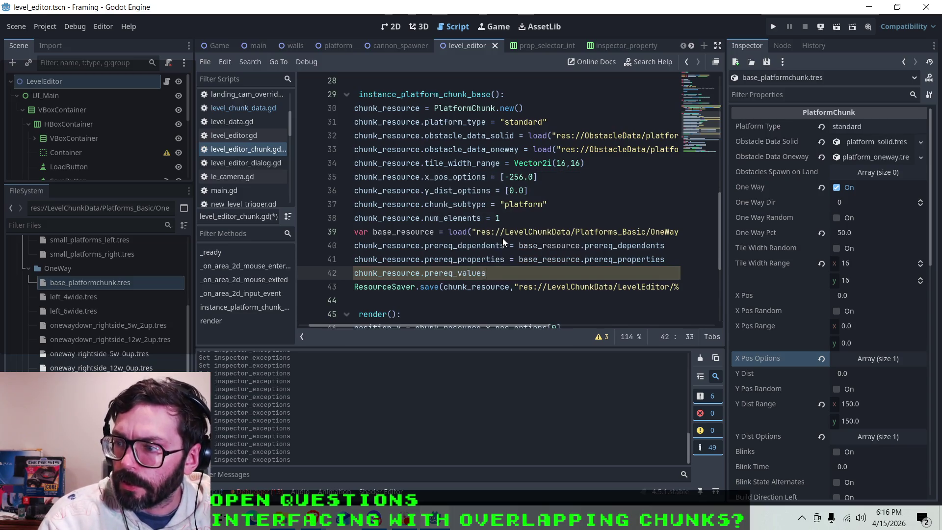
type("= base_resour")
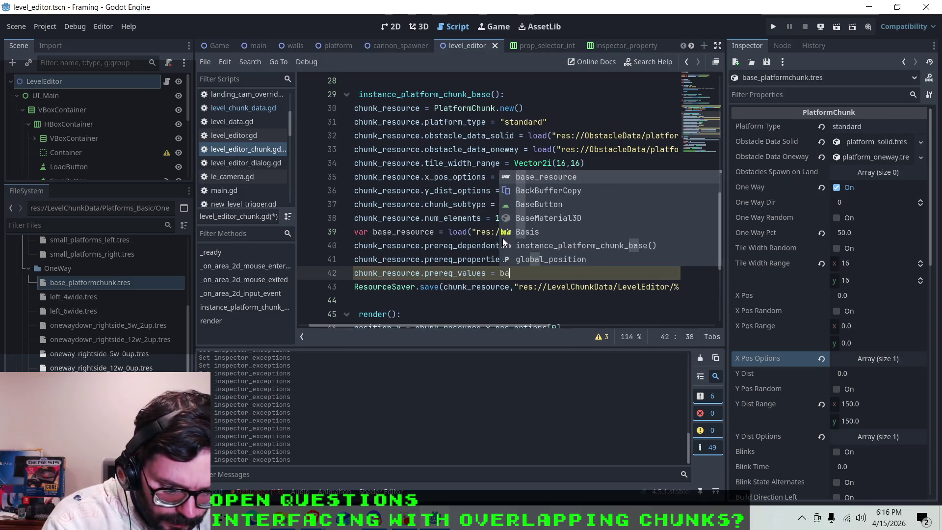
type("ce.pr")
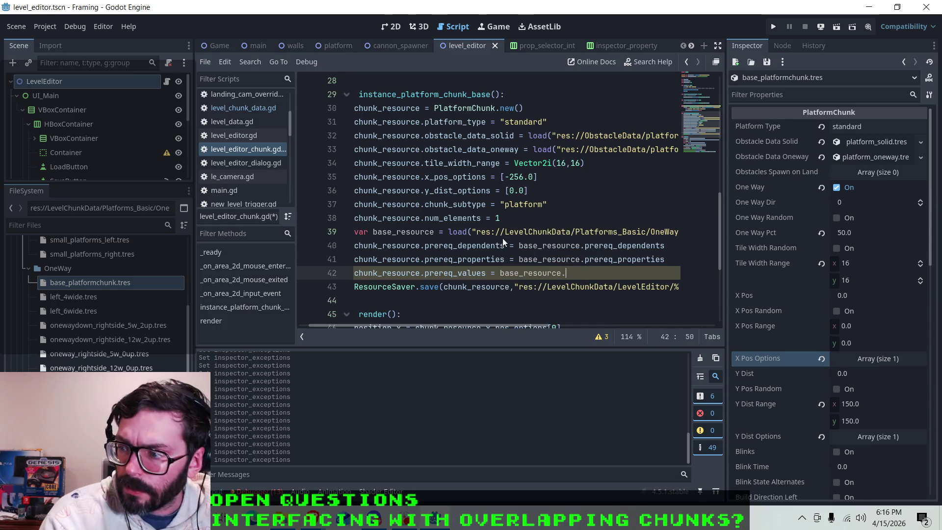
type("ereq_")
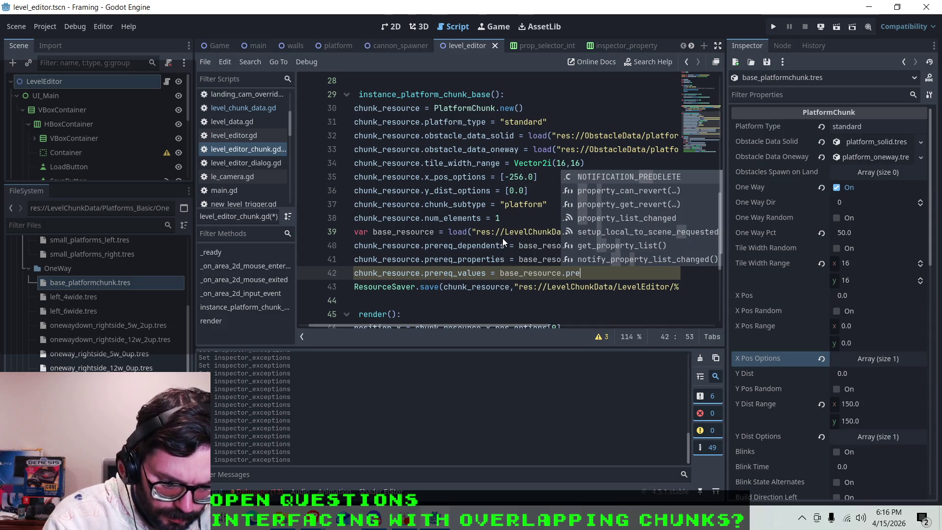
type("values")
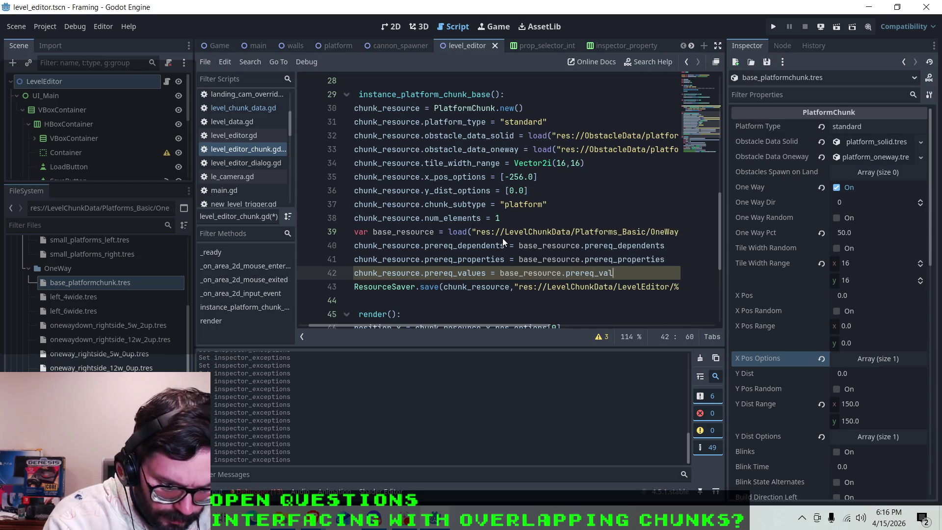
key("Return")
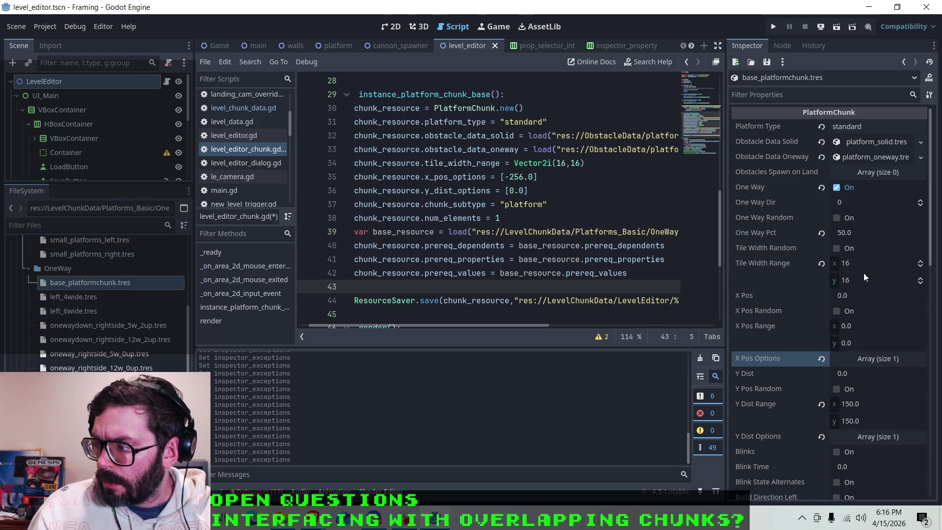
- Write line 43: chunk_resource.inspector_exceptions = base_resource.inspector_exceptions
scroll(807, 275, "down", 10)
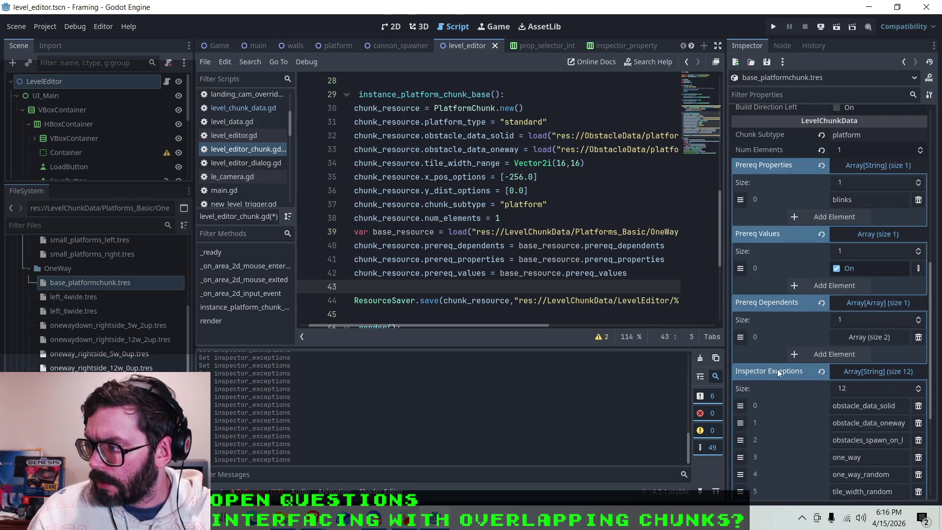
type("chunk")
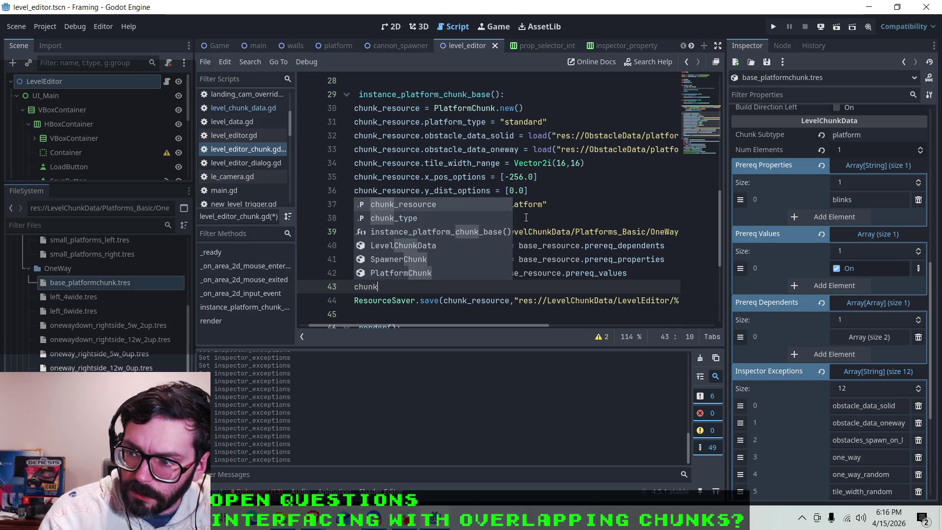
type("_res")
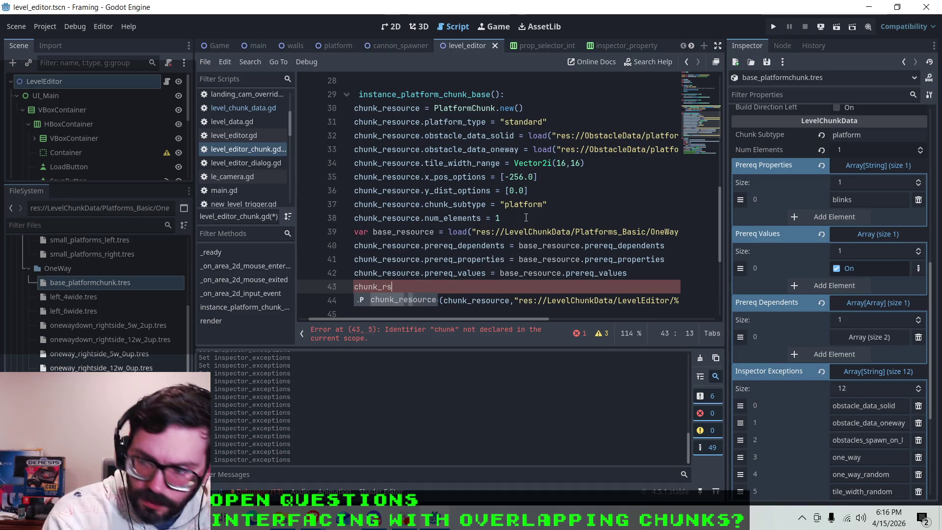
key("Return")
type(".ins")
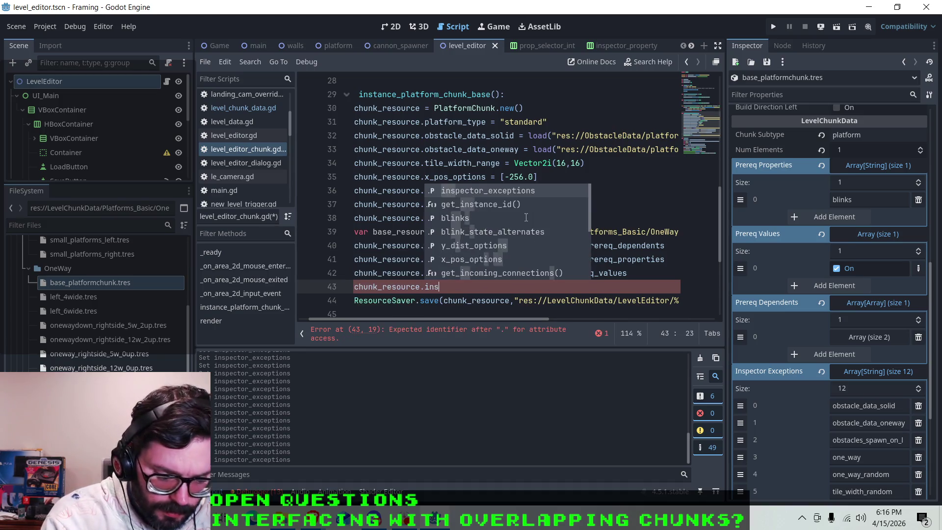
key("Return")
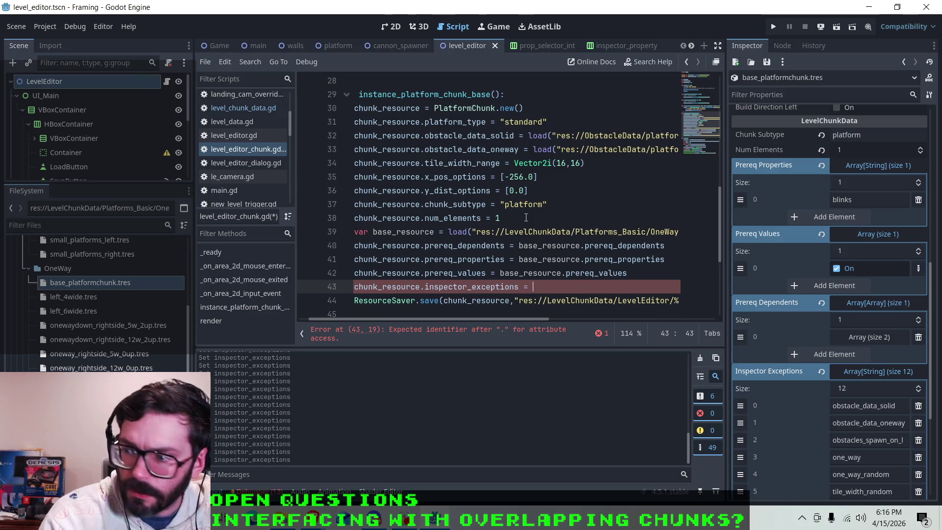
type("= base_r")
key("Return")
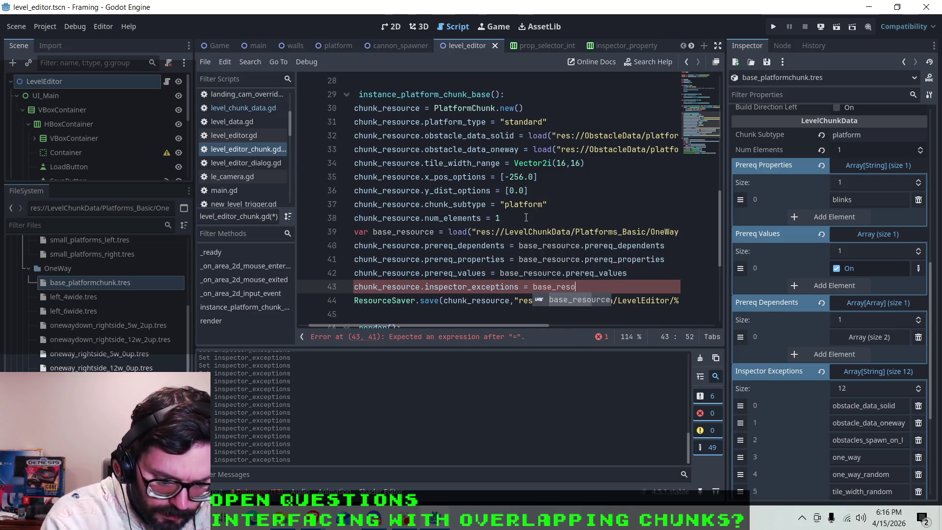
type(".inspec")
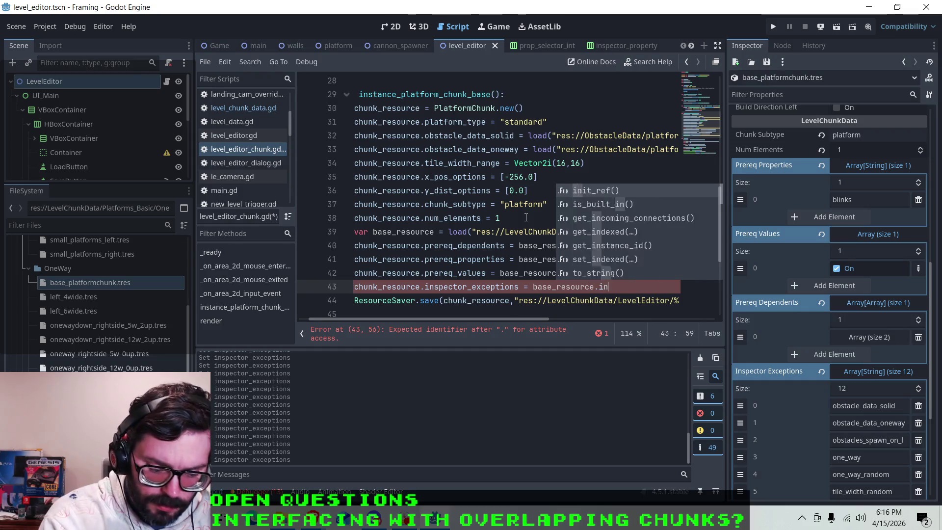
type("tore")
key("BackSpace")
type("_exceptions")
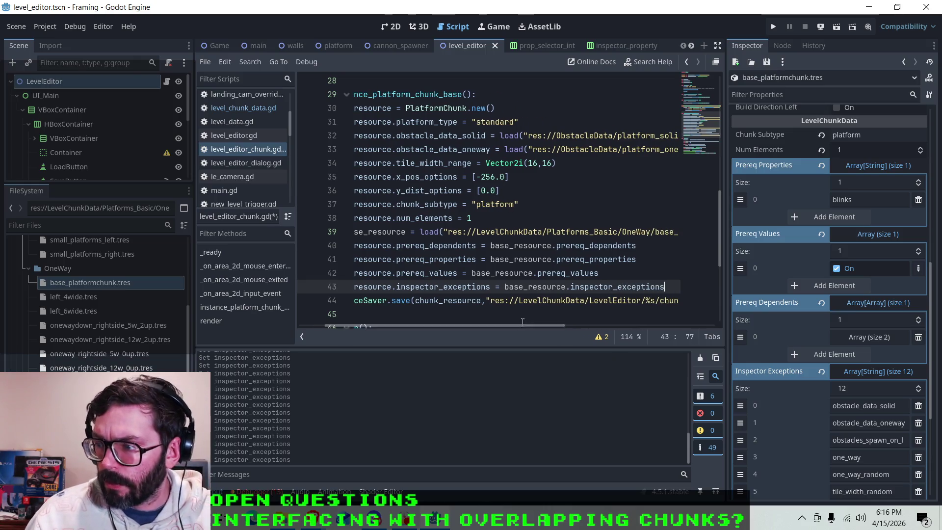
- Review the copied lines 40–43 and save level_editor_chunk.gd
left_click_drag(516, 326, 464, 326)
left_click(430, 259)
left_click_drag(355, 245, 658, 274)
left_click_drag(723, 278, 724, 279)
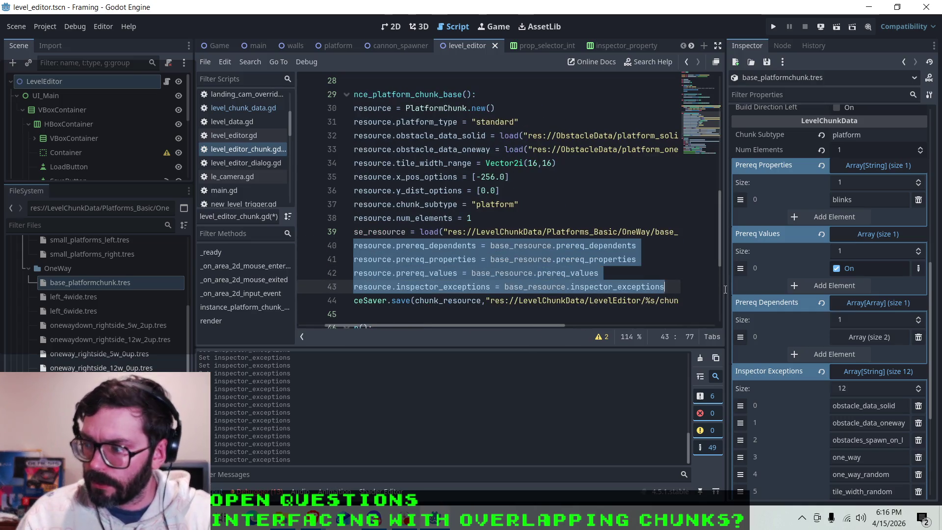
left_click(669, 285)
left_click_drag(485, 326, 442, 324)
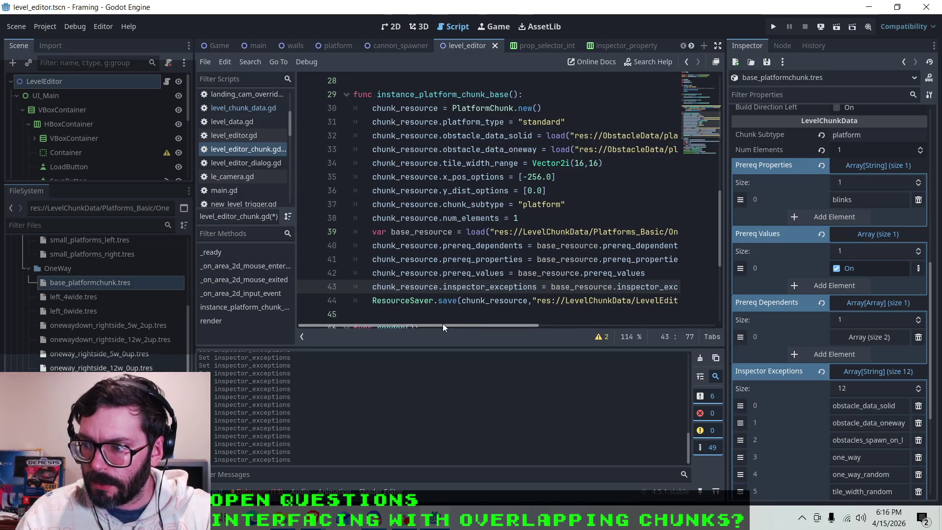
mouse_move(374, 245)
left_mouse_down()
mouse_move(378, 260)
mouse_move(684, 275)
mouse_move(535, 269)
mouse_move(601, 287)
left_mouse_up()
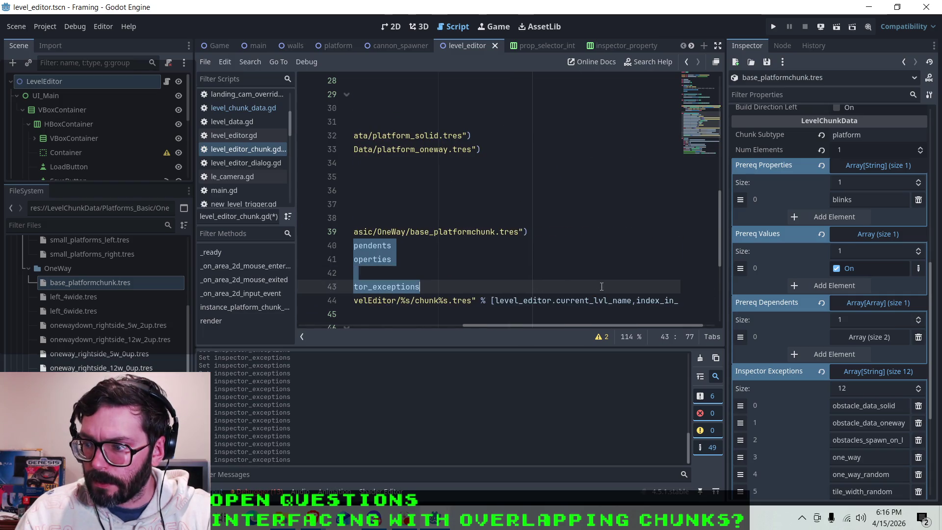
left_click_drag(532, 326, 369, 327)
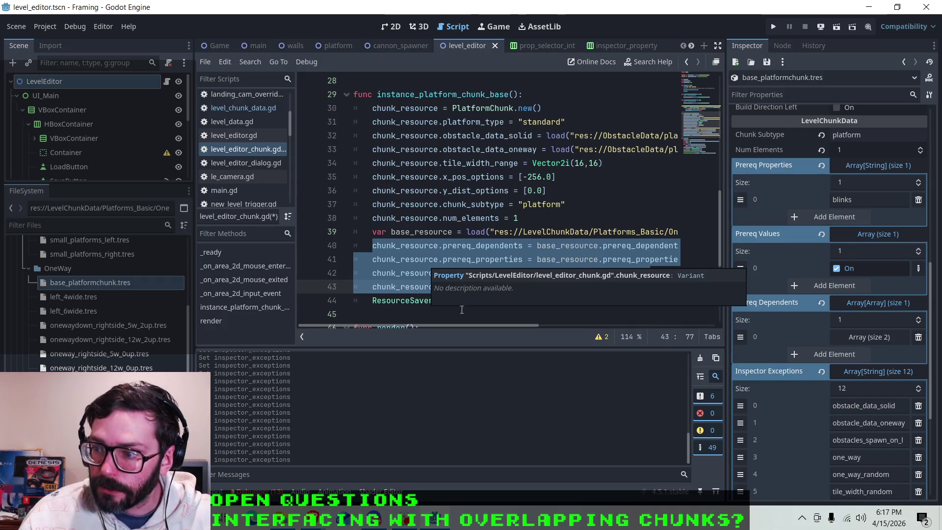
left_click(462, 276)
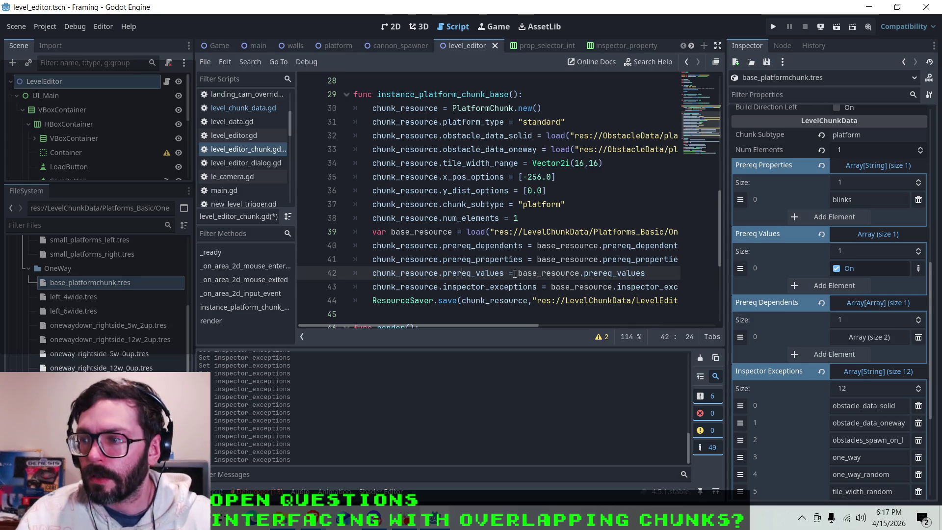
key("ctrl+s")
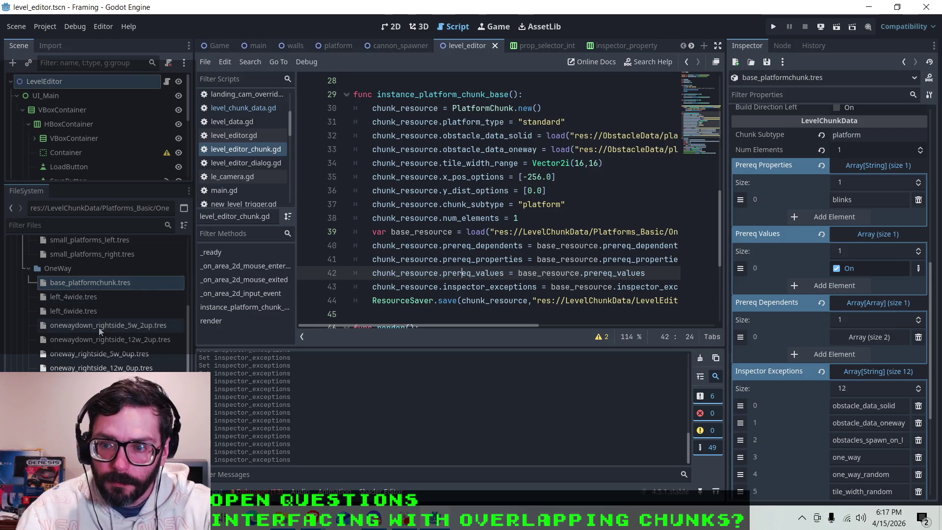
scroll(99, 329, "up", 10)
- Delete chunk0.tres from the default folder, then show the level_editor scene in 2D
left_click(28, 311)
right_click(55, 328)
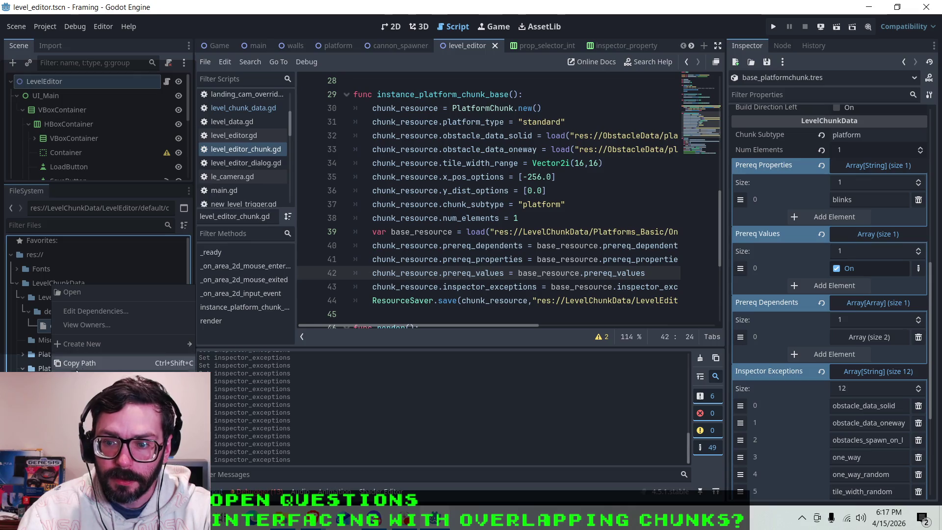
left_click(88, 432)
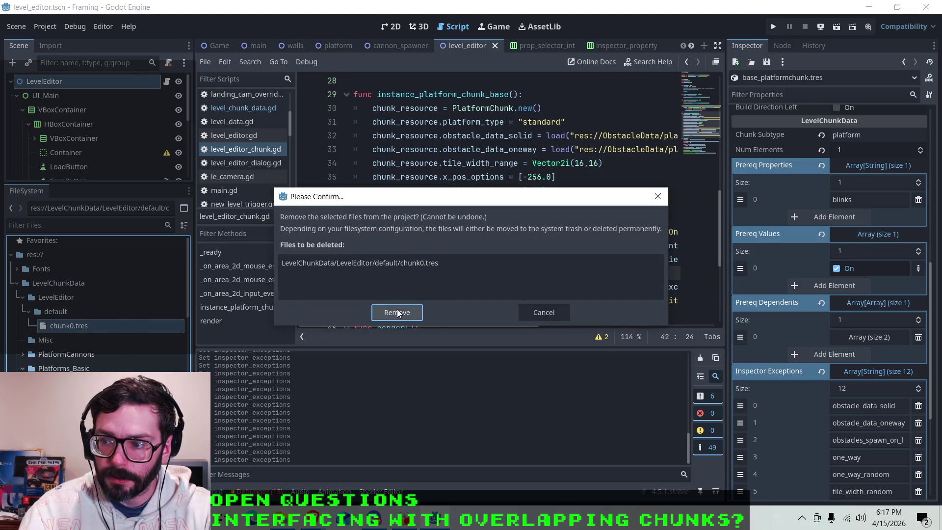
left_click(395, 312)
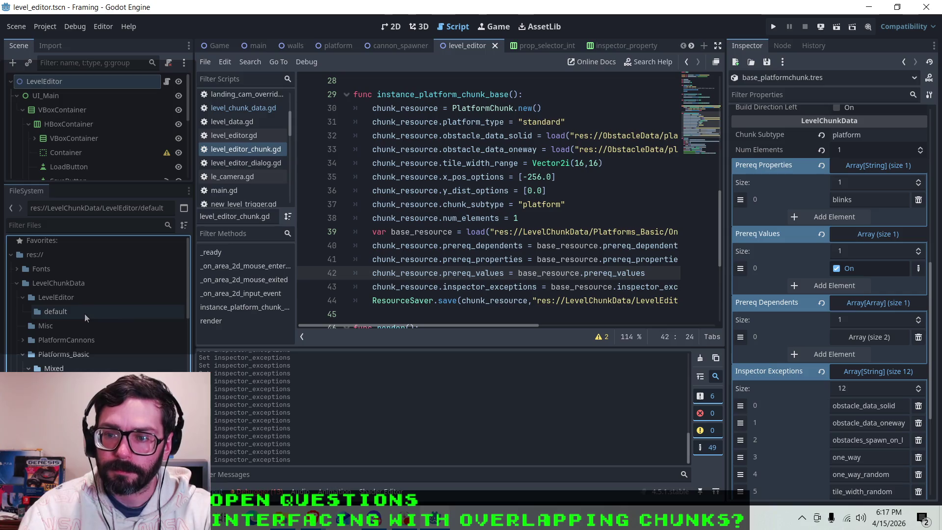
scroll(89, 299, "down", 2)
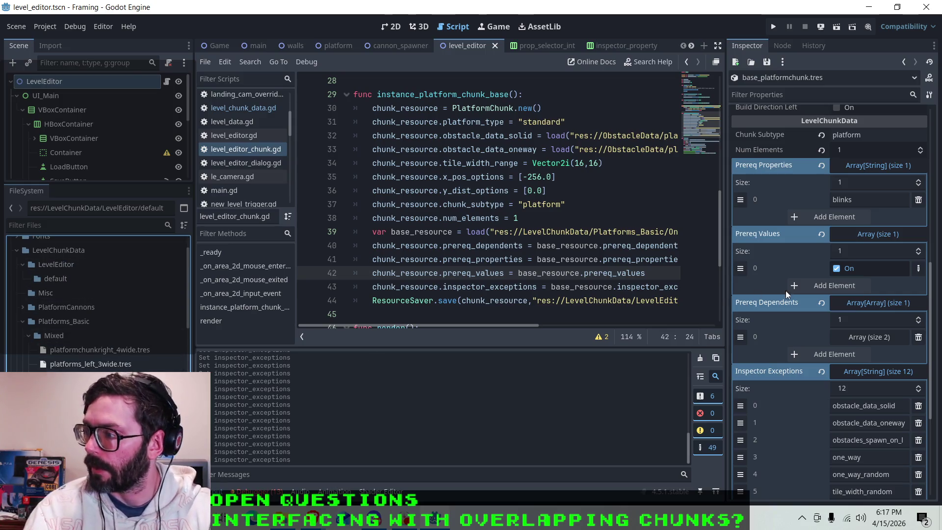
left_click(392, 28)
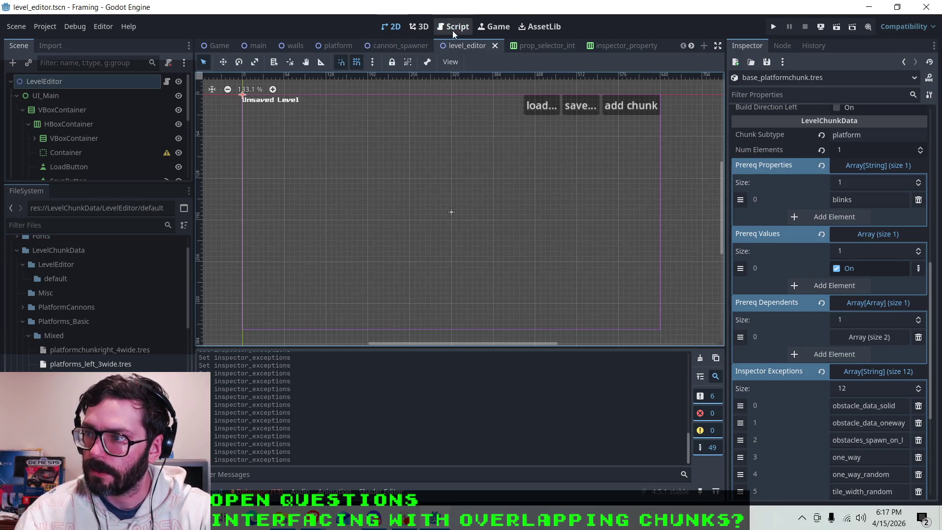
- Return to level_editor_chunk.gd and review lines 36–44 of instance_platform_chunk_base
left_click(452, 27)
left_click(476, 259)
scroll(476, 259, "down", 1)
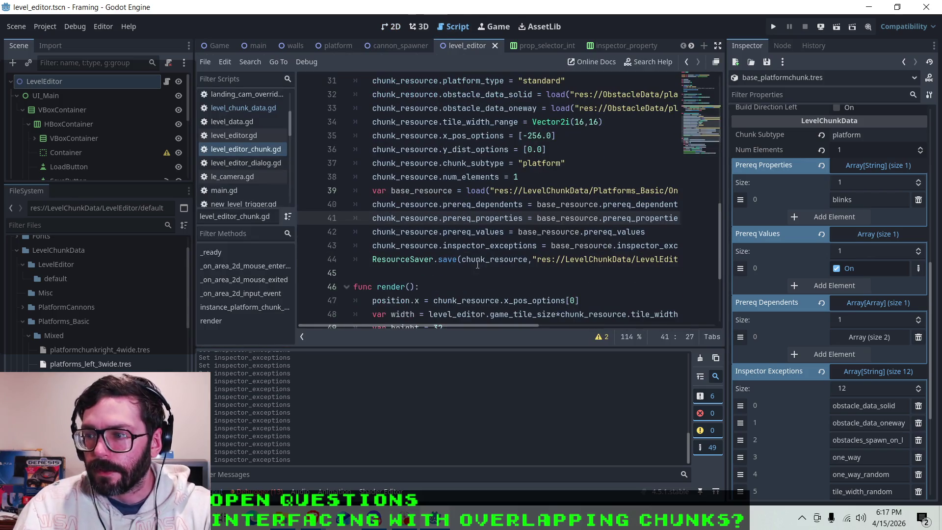
left_click(521, 259)
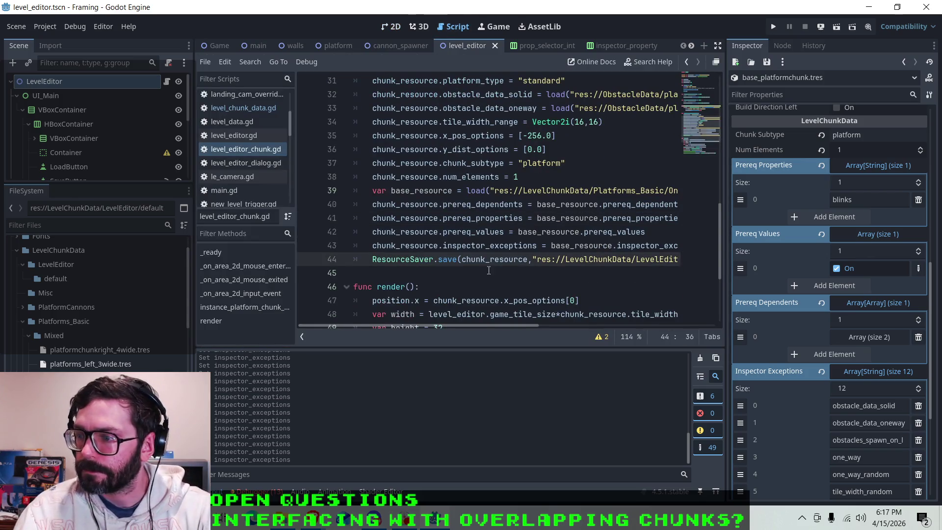
scroll(486, 275, "up", 1)
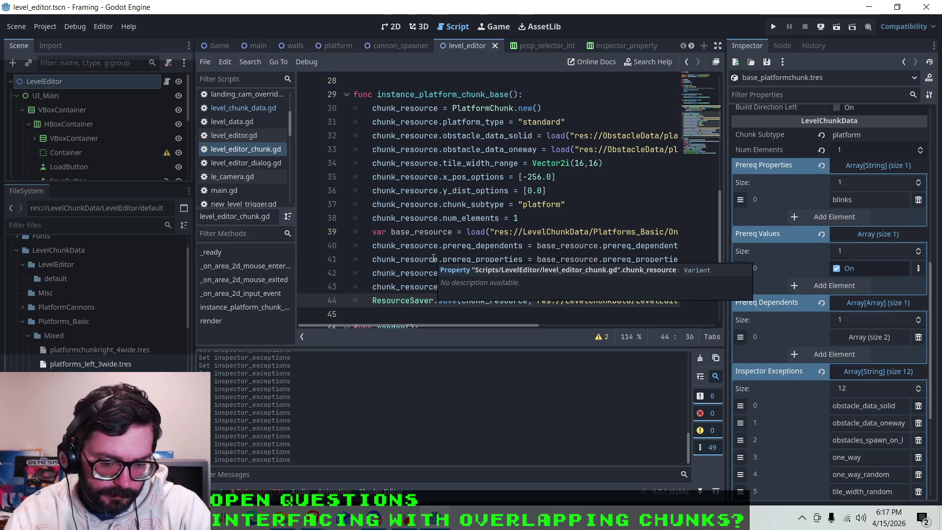
left_click(565, 212)
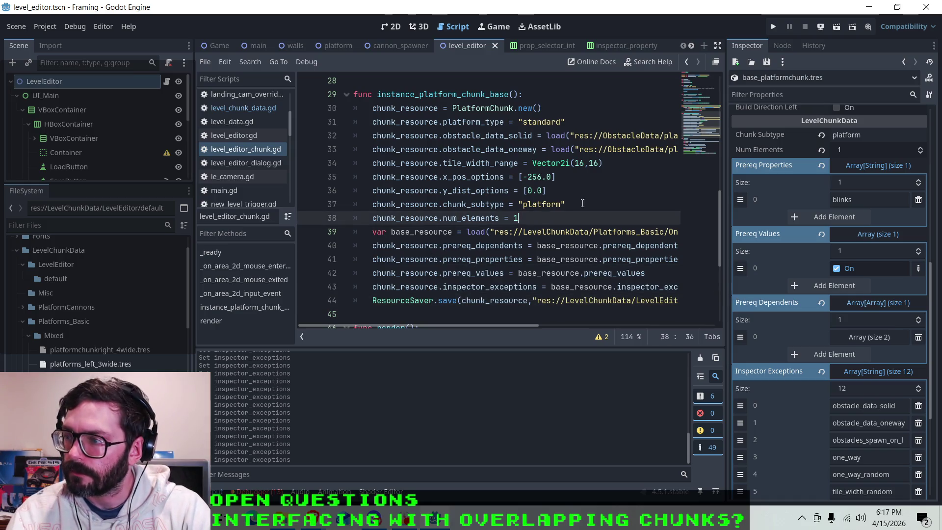
key("Up")
key("Up")
key("End")
scroll(529, 278, "down", 2)
scroll(529, 277, "up", 2)
scroll(529, 278, "down", 1)
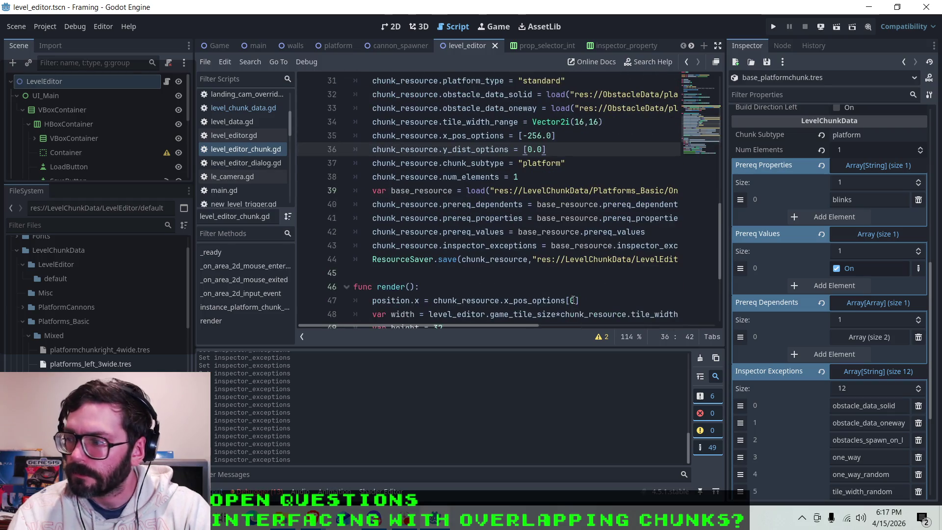
scroll(490, 196, "up", 1)
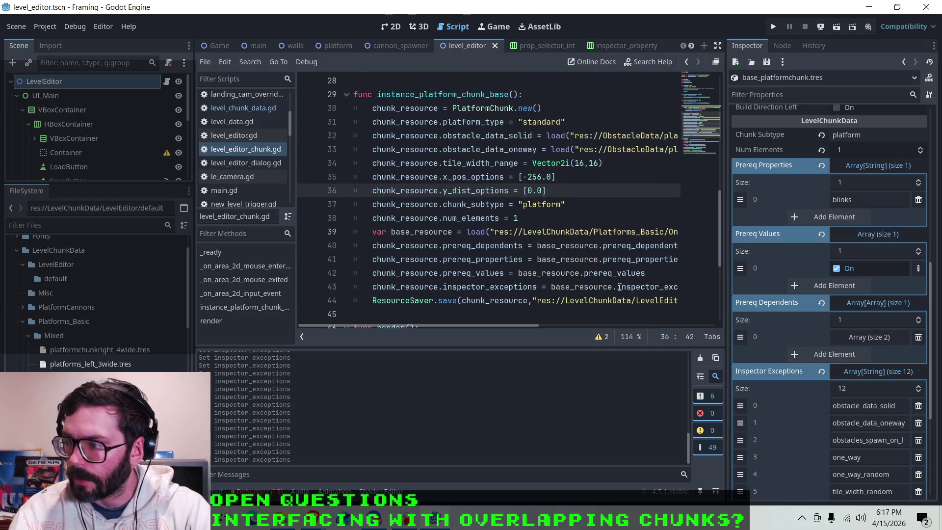
scroll(772, 314, "down", 2)
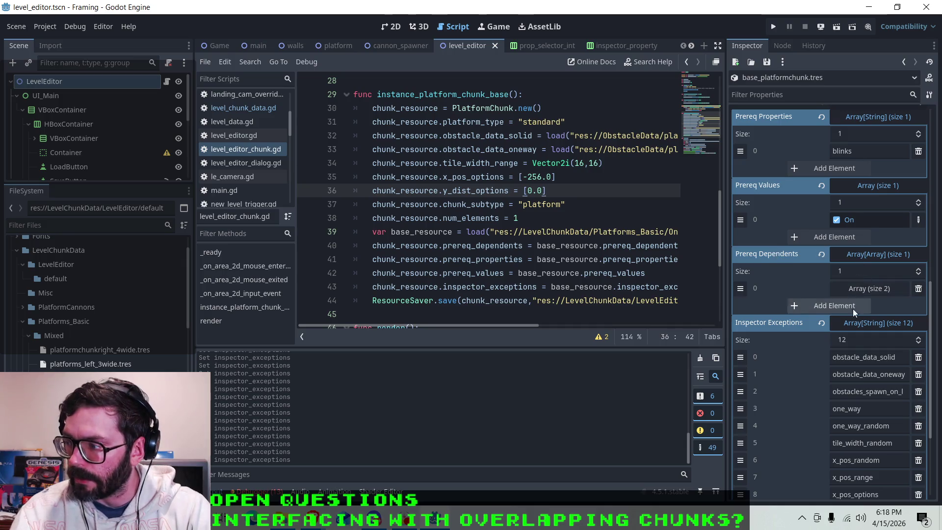
left_click(512, 218)
left_click(540, 259)
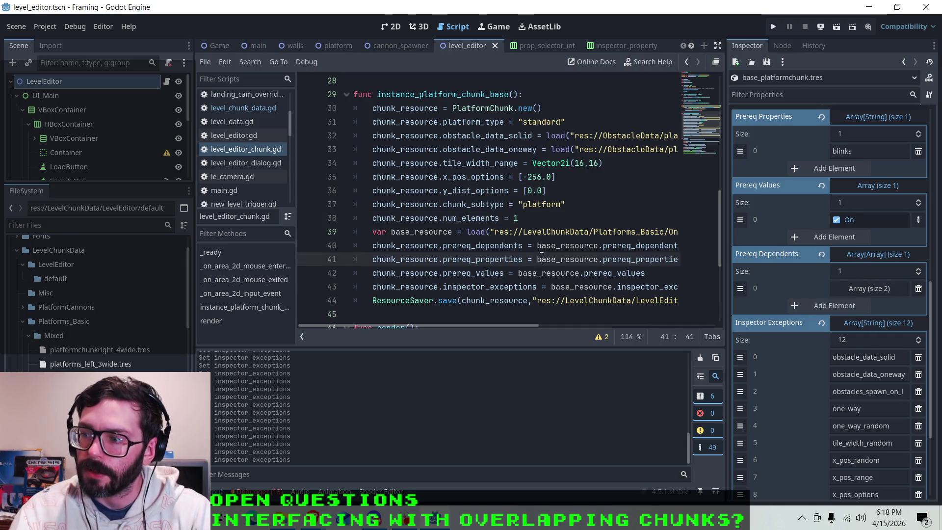
scroll(441, 196, "down", 4)
left_click(422, 163)
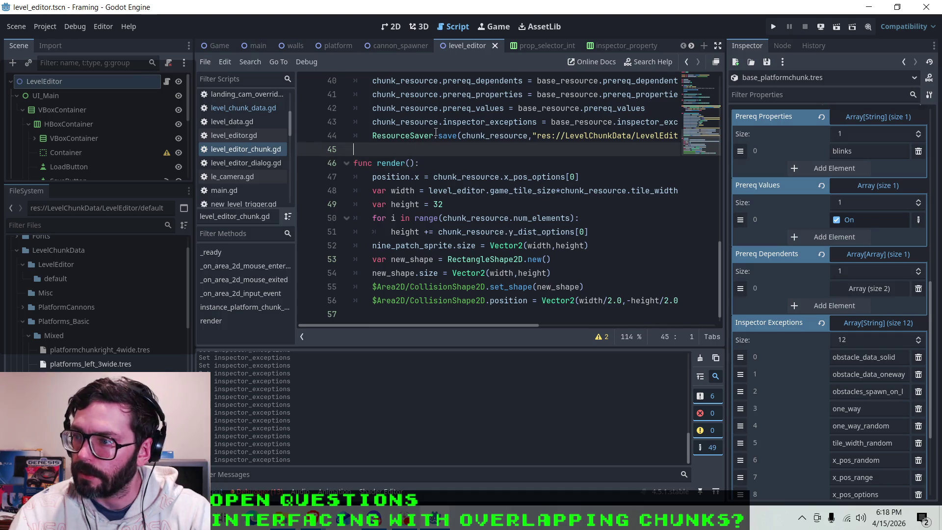
left_click(452, 122)
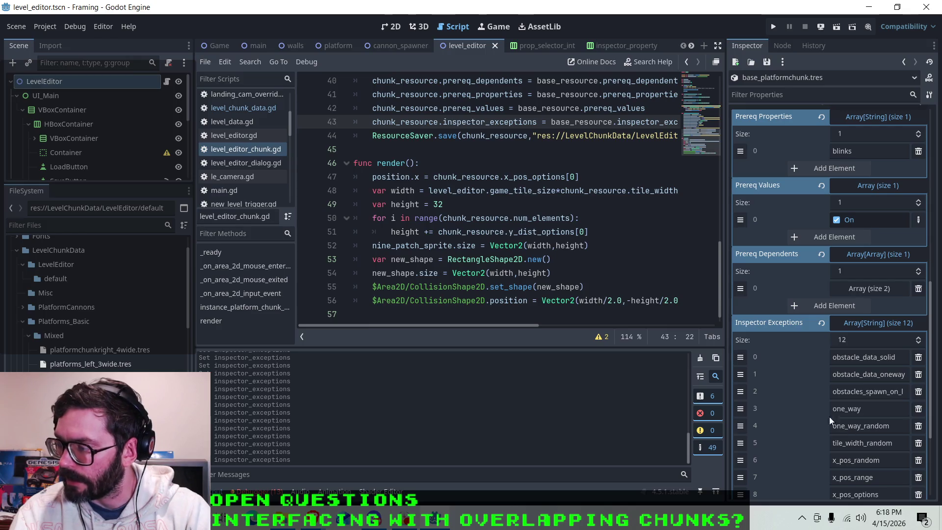
scroll(815, 433, "up", 2)
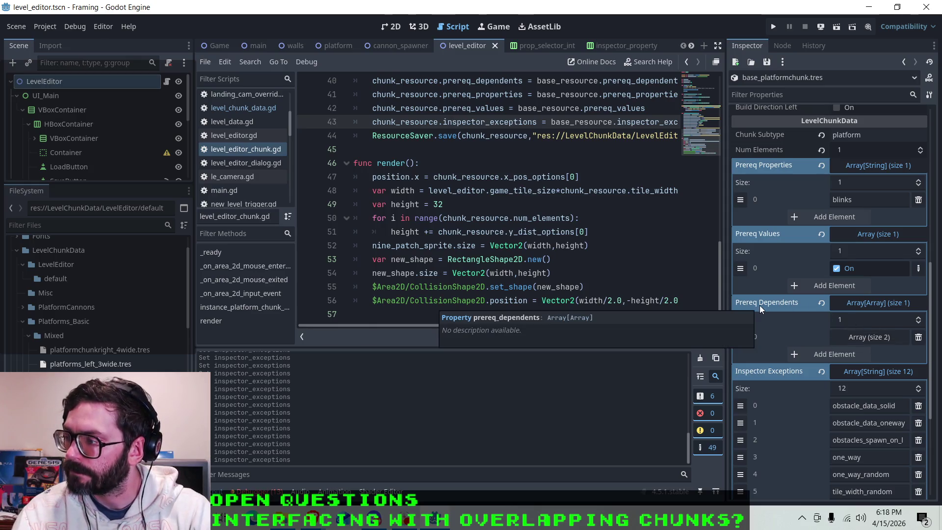
left_click(863, 338)
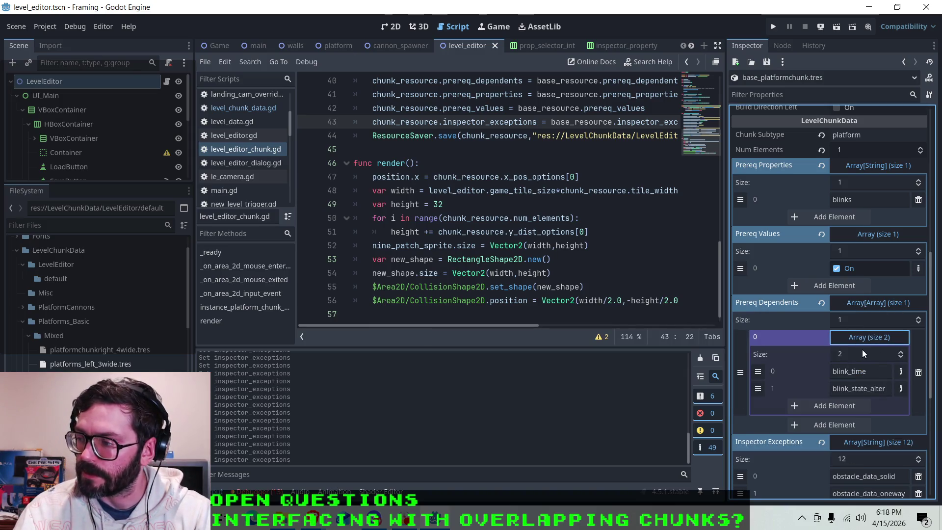
left_click(851, 338)
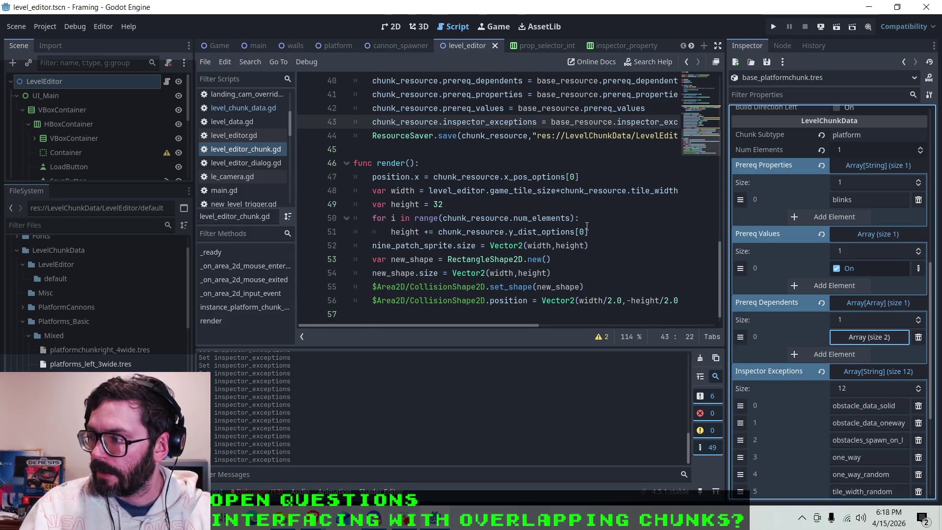
- Locate the show_inspector(self) call in the current script
scroll(479, 202, "up", 8)
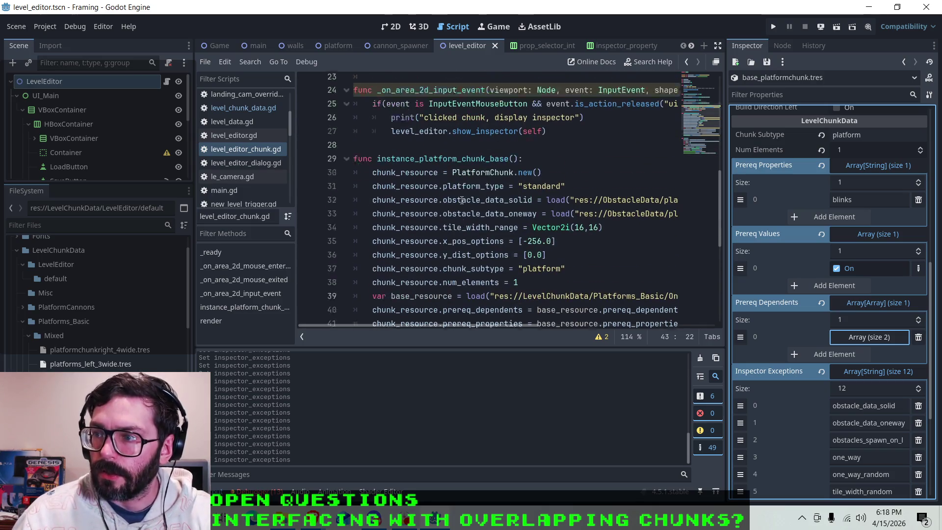
scroll(461, 196, "up", 5)
scroll(495, 192, "down", 5)
scroll(494, 191, "down", 8)
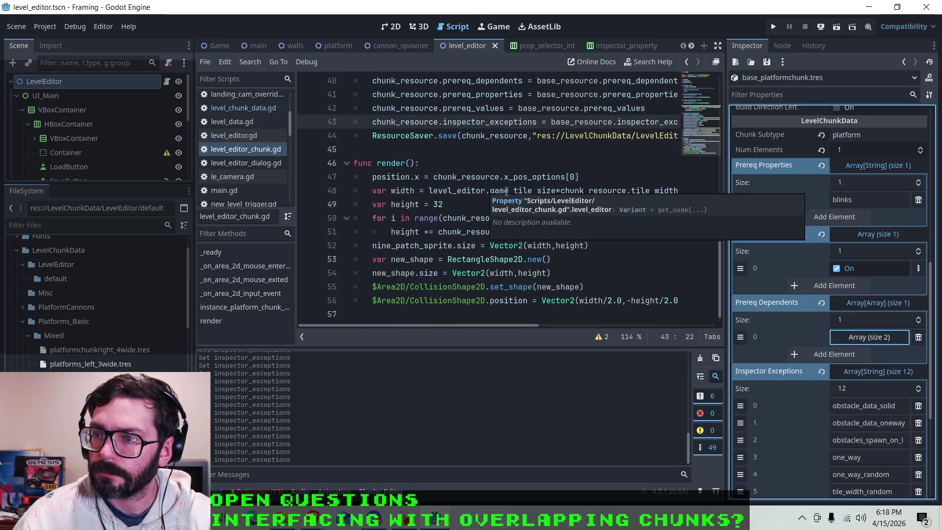
scroll(511, 169, "up", 8)
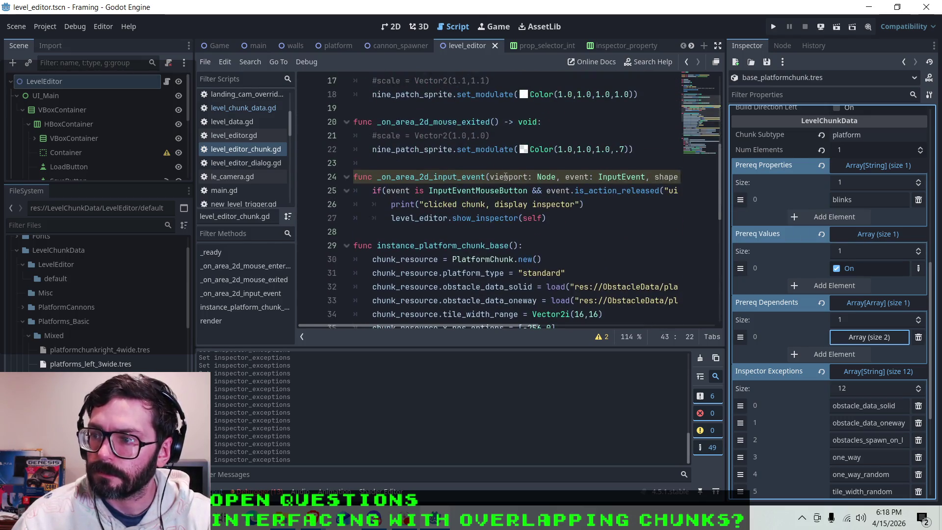
left_click(564, 220)
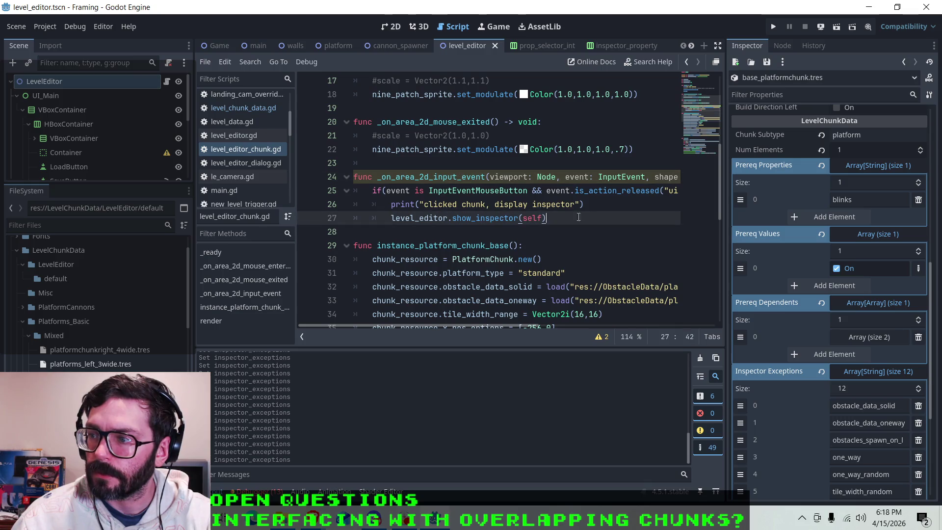
left_click(473, 204)
left_click(486, 218)
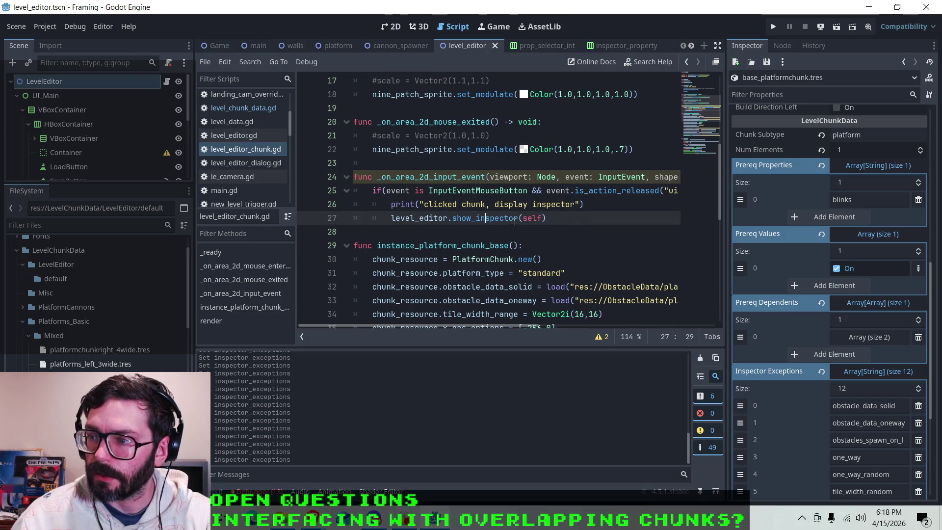
left_click(496, 219)
scroll(559, 227, "up", 5)
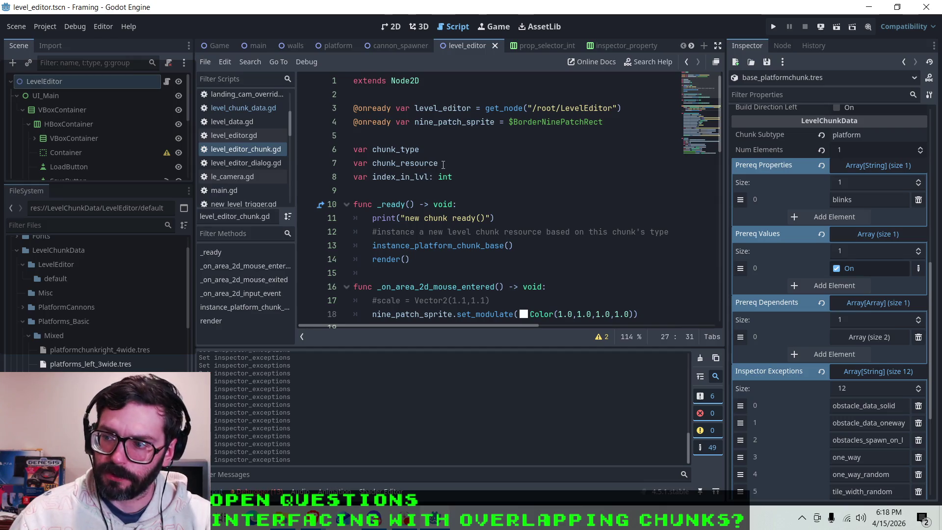
scroll(443, 165, "down", 8)
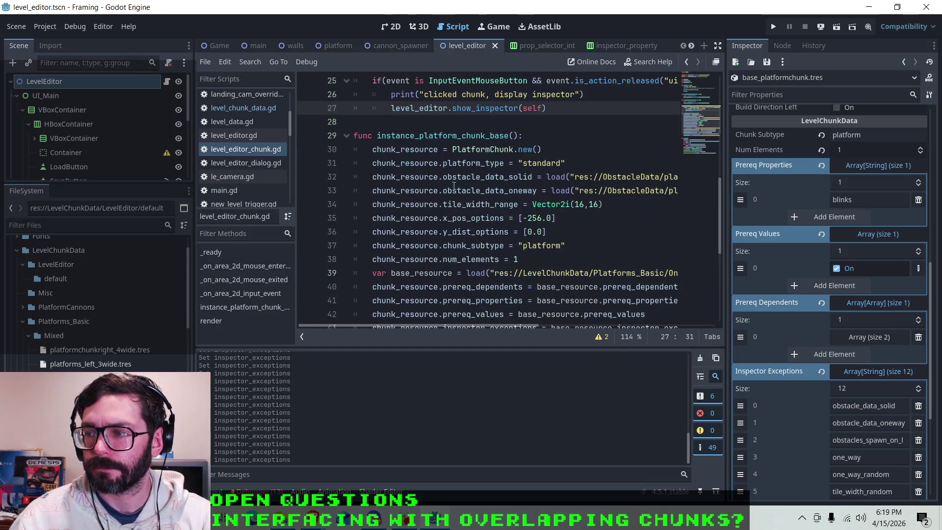
left_click(487, 108)
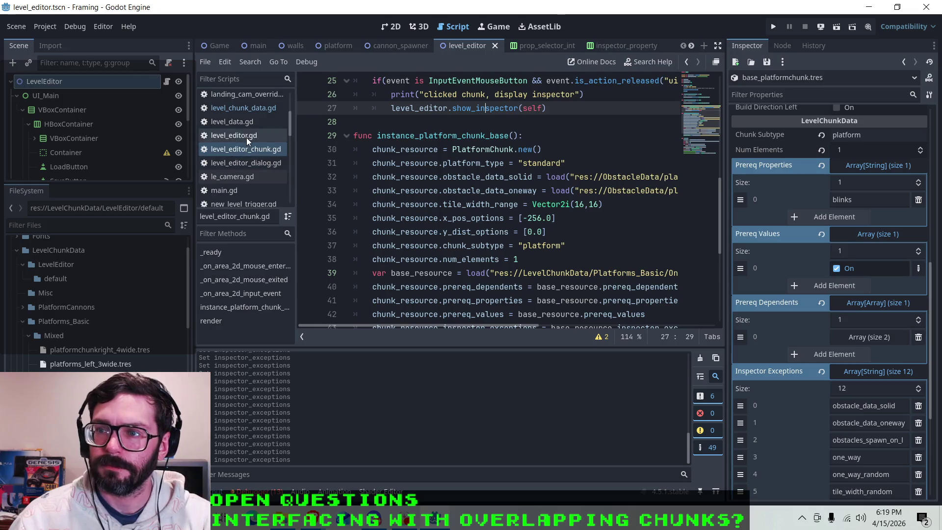
scroll(243, 162, "up", 1)
- Open level_editor.gd, select the placeholder pass in show_inspector, then switch to 2D
left_click(231, 150)
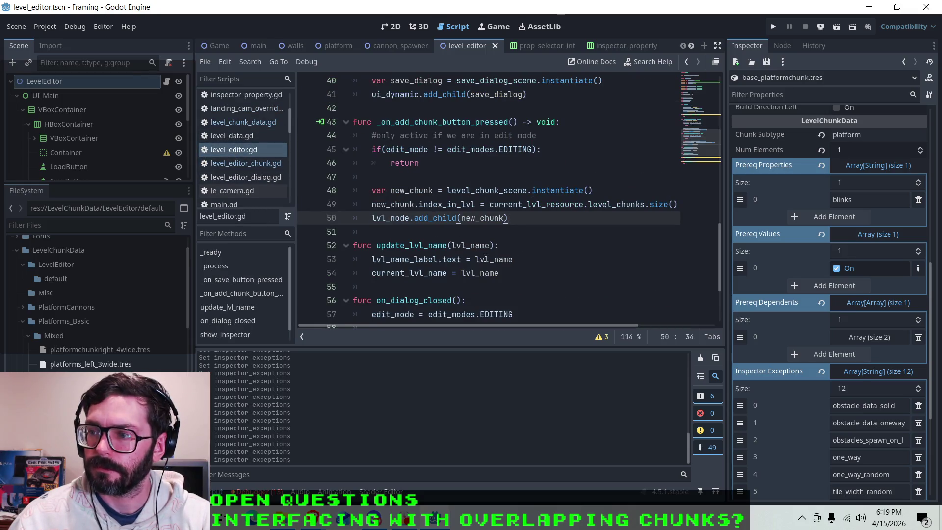
left_click(393, 173)
scroll(387, 206, "down", 3)
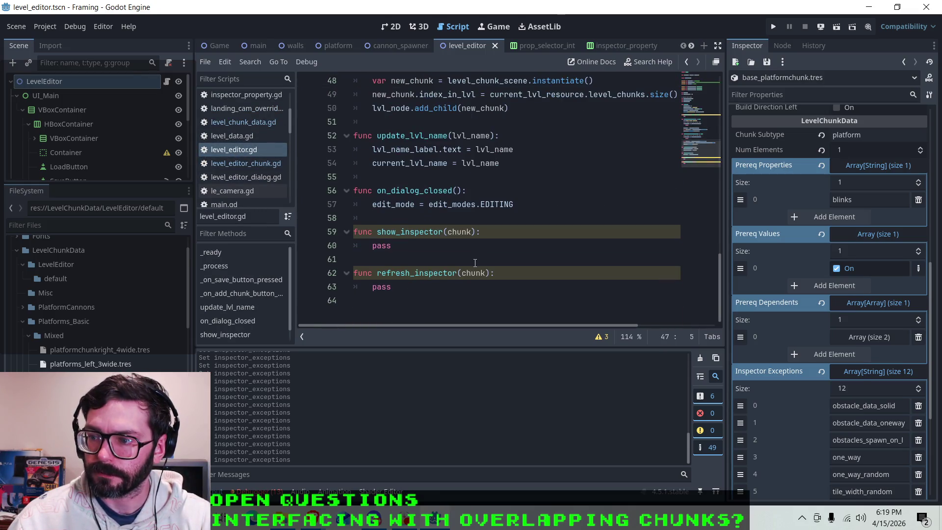
left_click(391, 245)
double_click(382, 245)
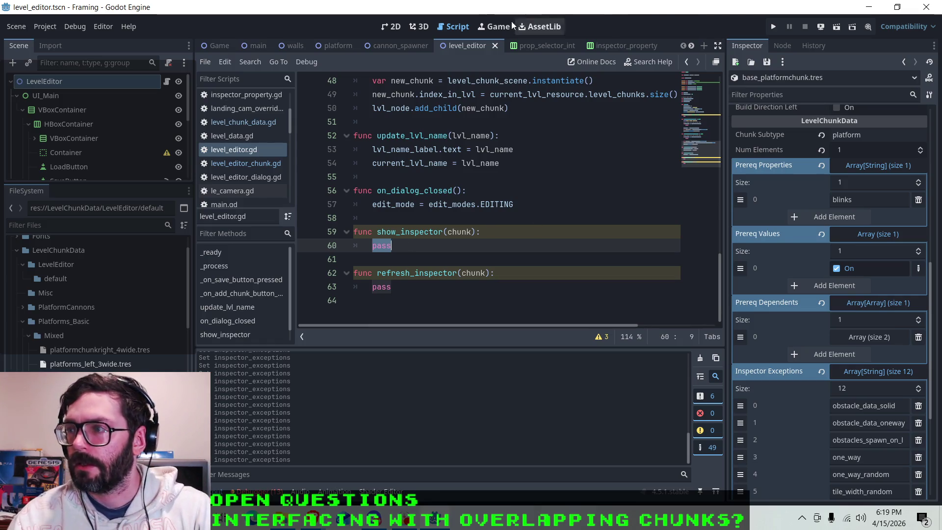
left_click(391, 26)
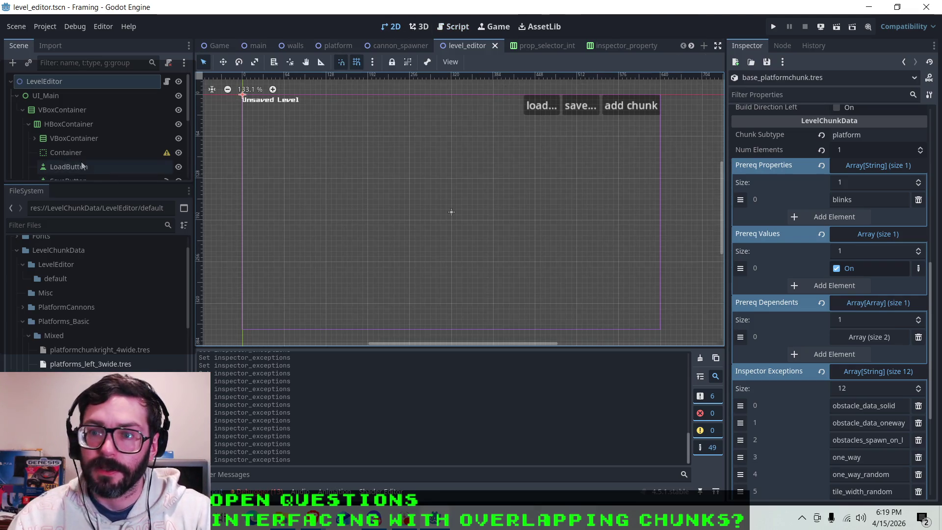
- Enlarge the Scene dock and select the Inspector node under BottomPanel
left_click_drag(93, 183, 93, 270)
scroll(66, 193, "down", 2)
left_click(86, 187)
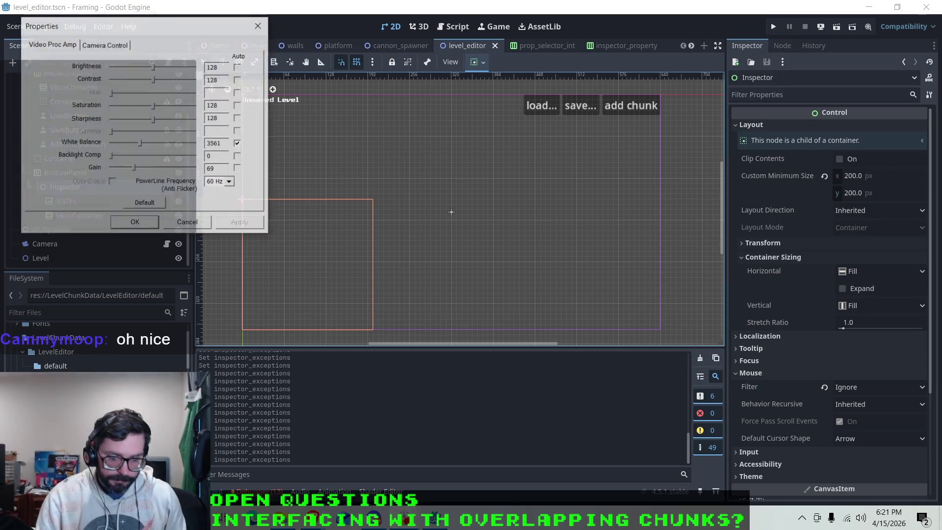
- Turn off webcam auto white balance, set contrast to 137 and white balance to 4069
left_click(238, 143)
left_click_drag(140, 144, 150, 143)
left_click(164, 80)
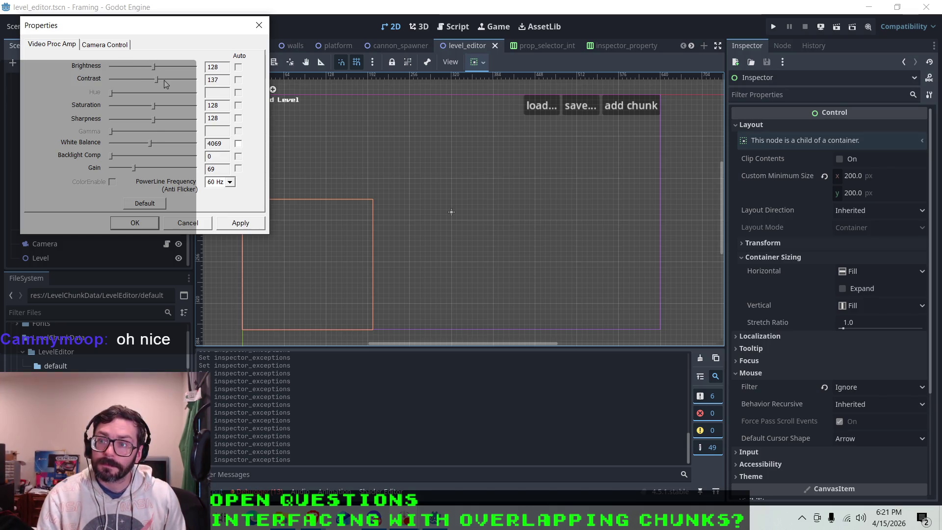
- Set the camera zoom to 160 and close the webcam Properties dialog with OK
left_click(113, 45)
left_click(138, 73)
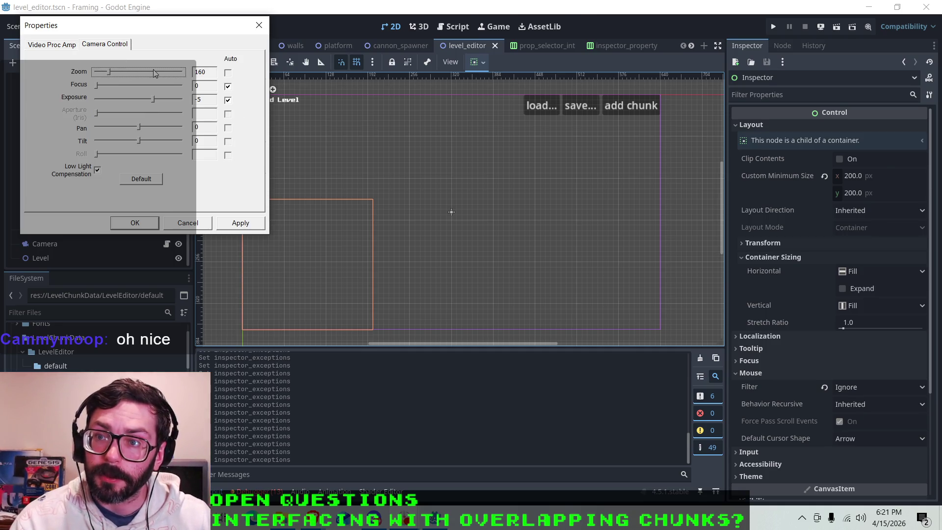
left_click(241, 223)
left_click(135, 223)
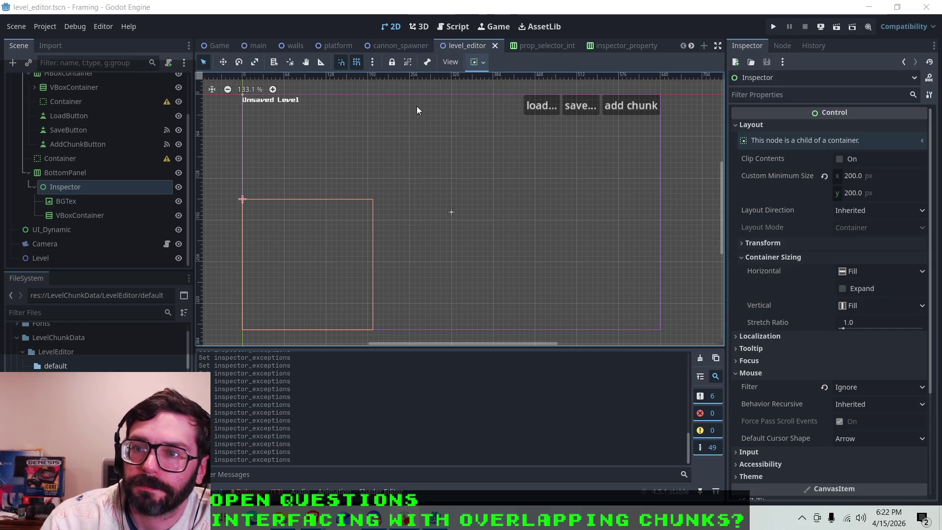
left_click(621, 46)
- Replace pass in show_inspector with 'for property in chunk.', checking chunk_resource in level_editor_chunk.gd
left_click(460, 26)
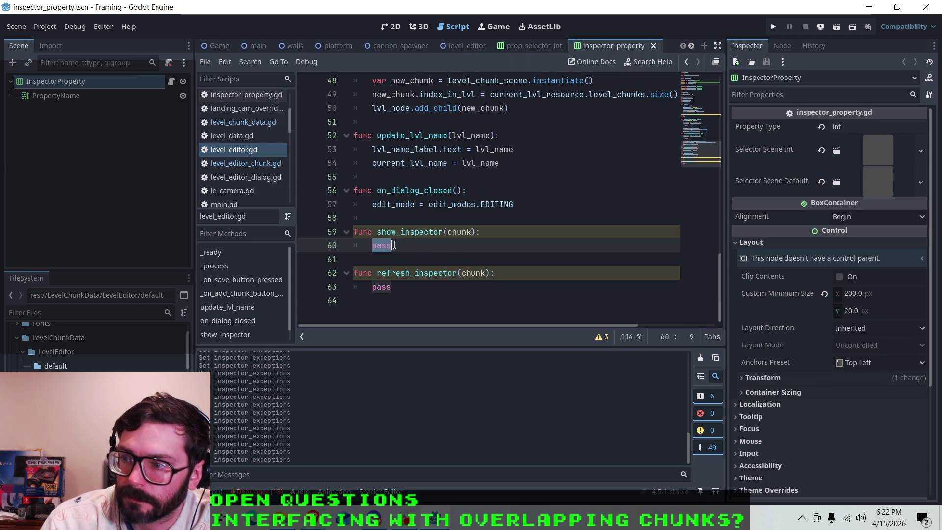
left_click_drag(392, 245, 371, 245)
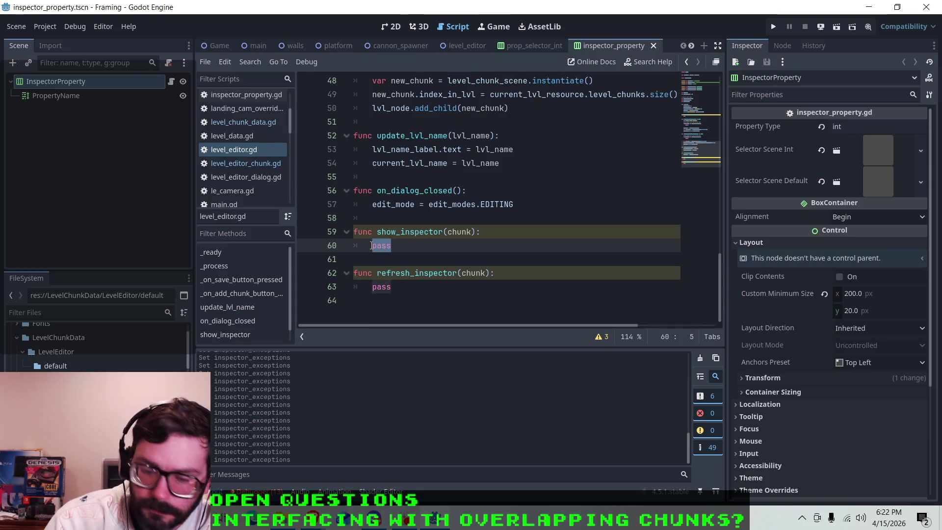
type("for property ")
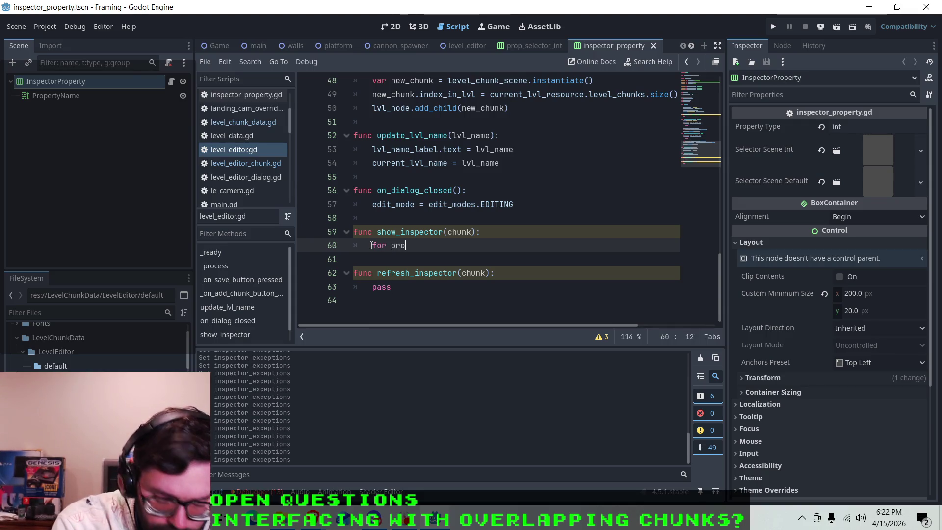
type("in")
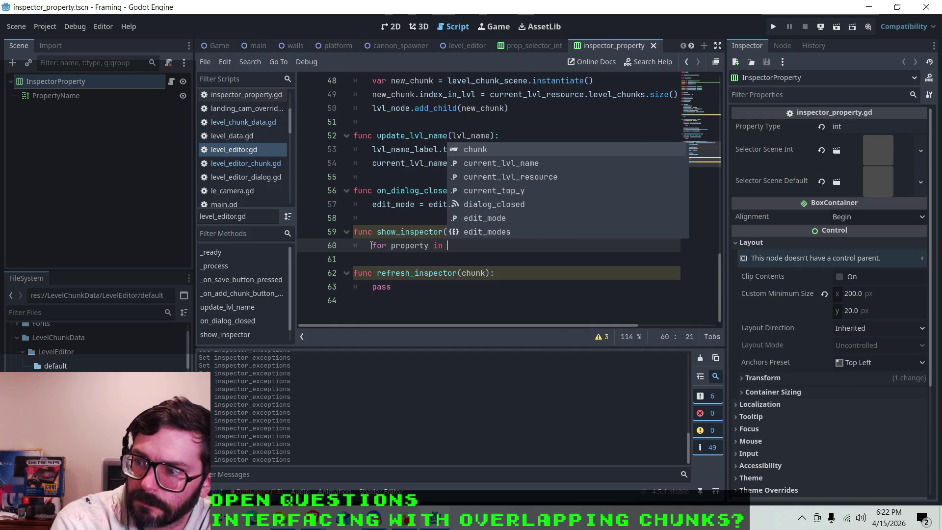
left_click(427, 246)
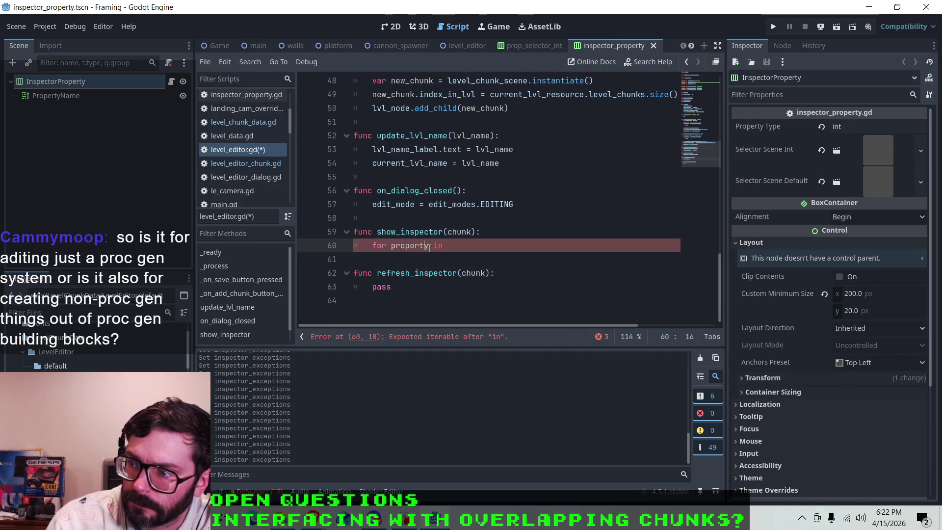
type("chunk.")
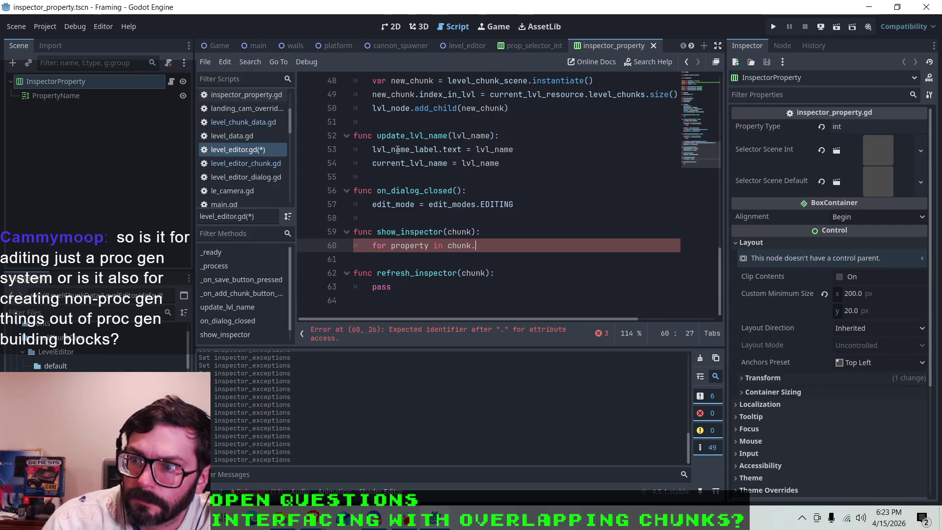
key("alt+Left")
scroll(396, 183, "up", 8)
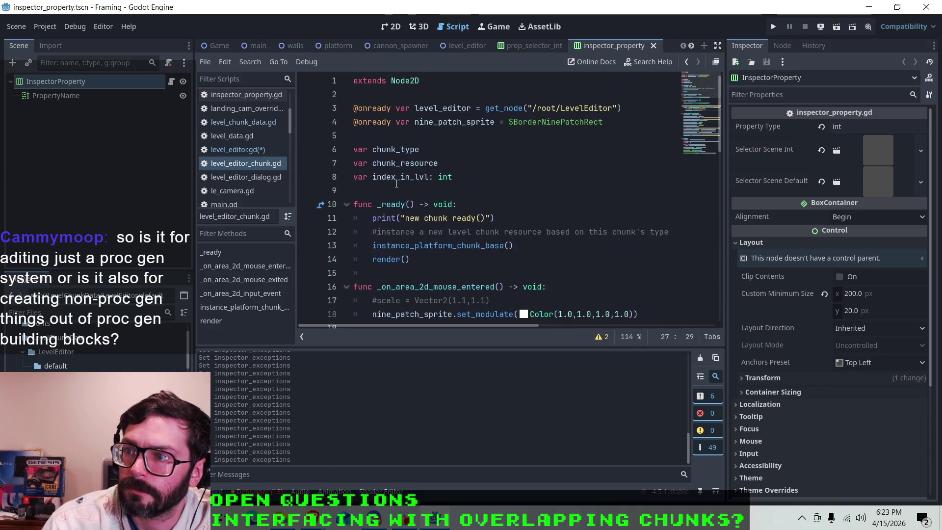
left_click(248, 150)
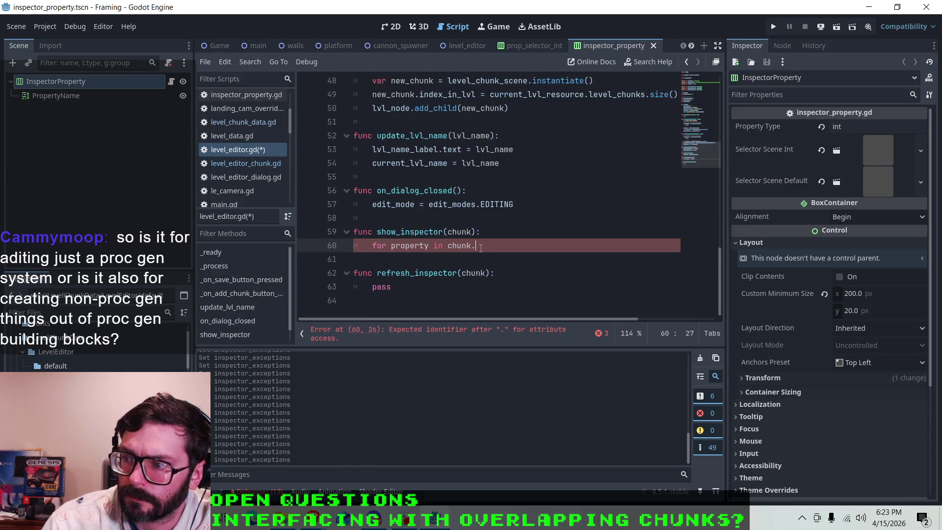
- Finish the loop header with chunk_resource.get_properties_list(): and start print(property) in its body
type("chunk_resour")
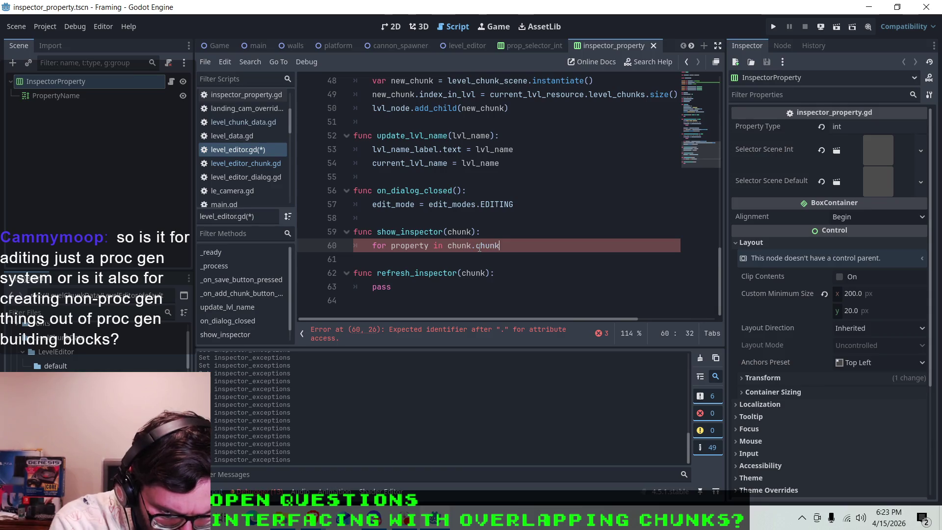
type("ce.")
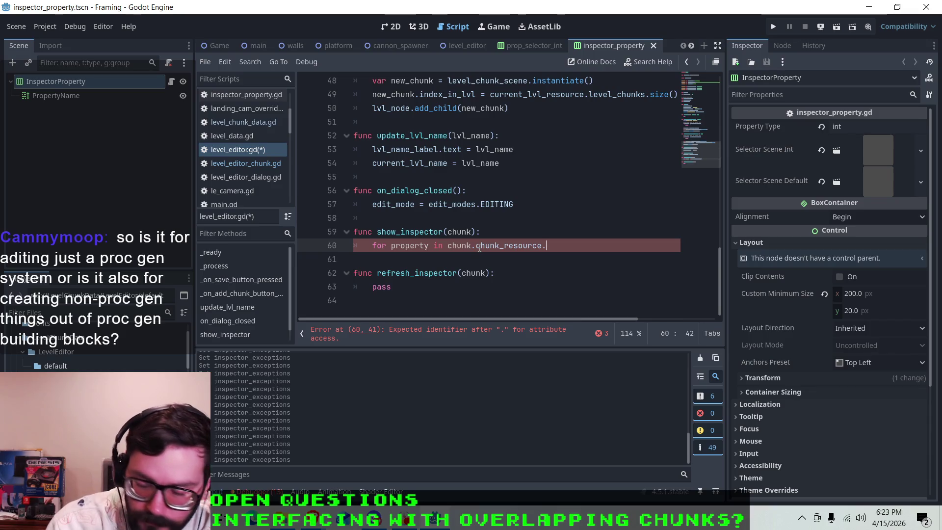
type("get_pro")
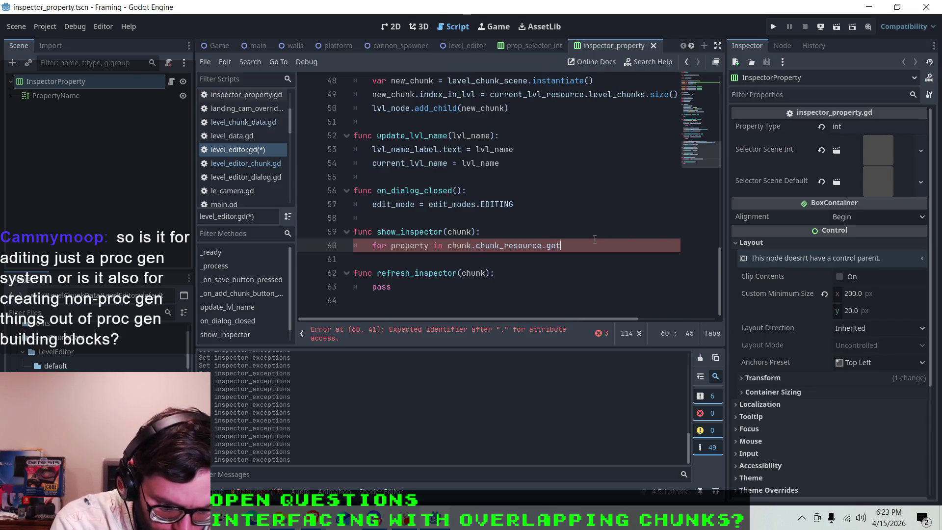
type("perties_l")
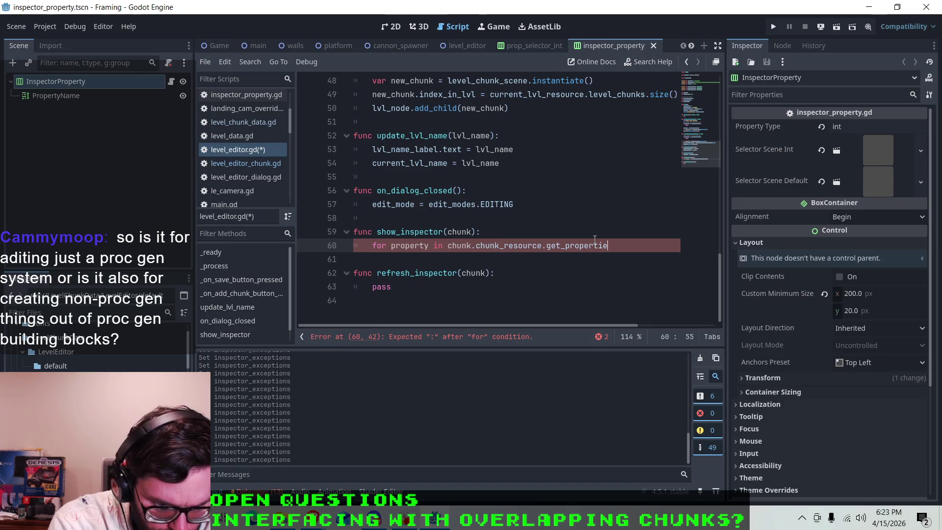
type("ist")
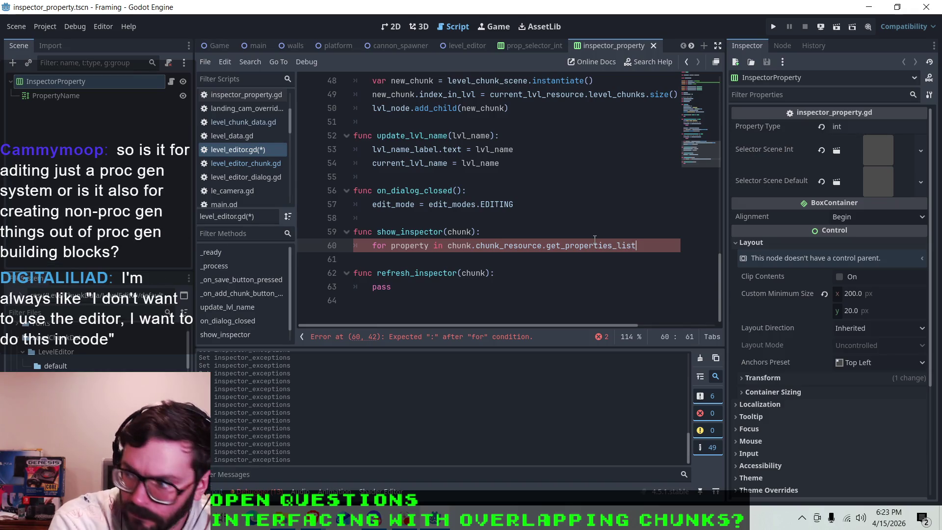
type("*")
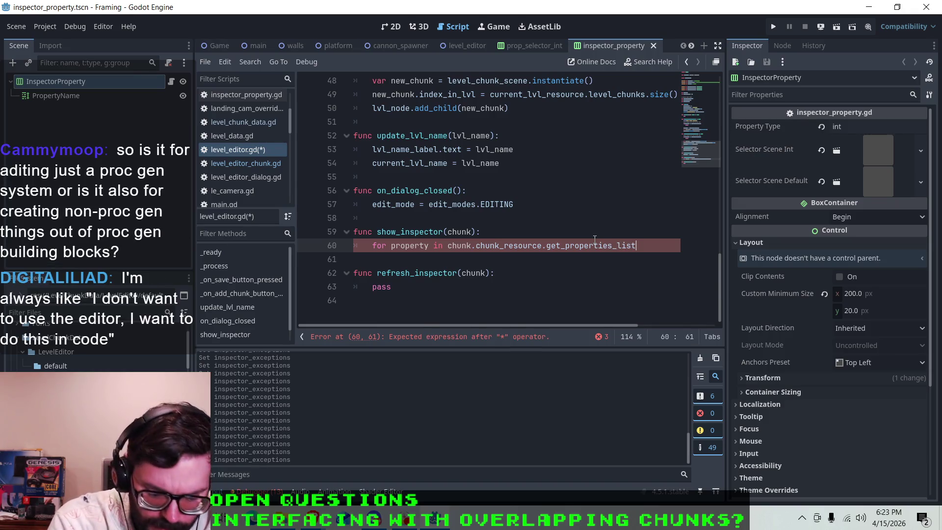
type("():")
key("Return")
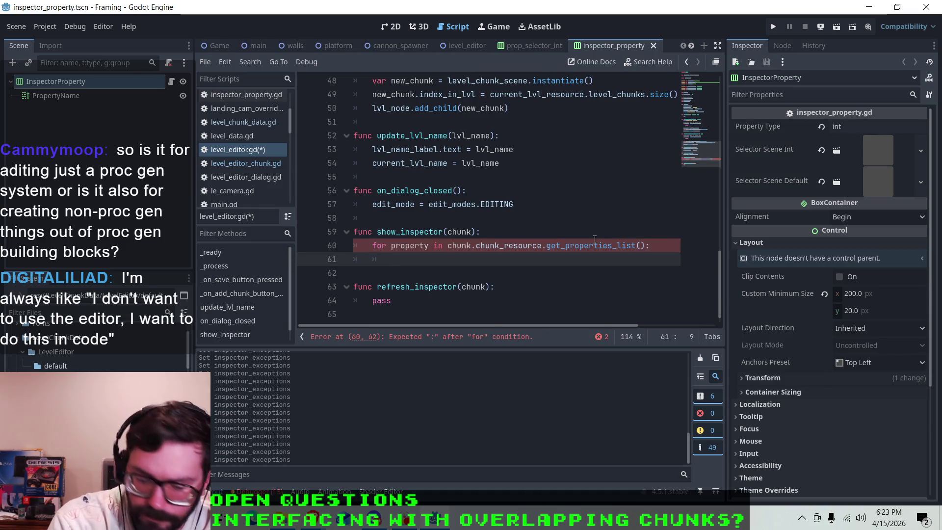
type("print(")
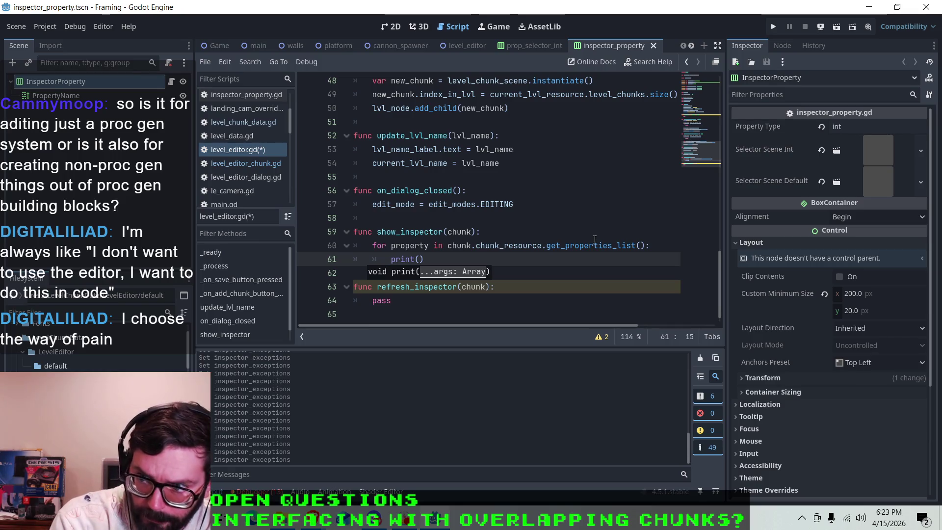
type("property")
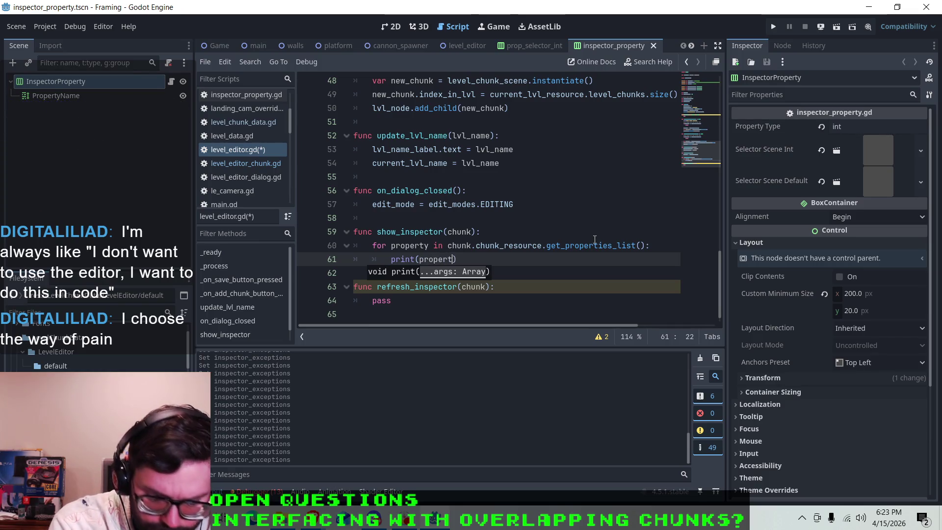
left_click(516, 259)
- Complete the print(property) line inside the show_inspector for loop
key("Left")
key("Left")
key("Left")
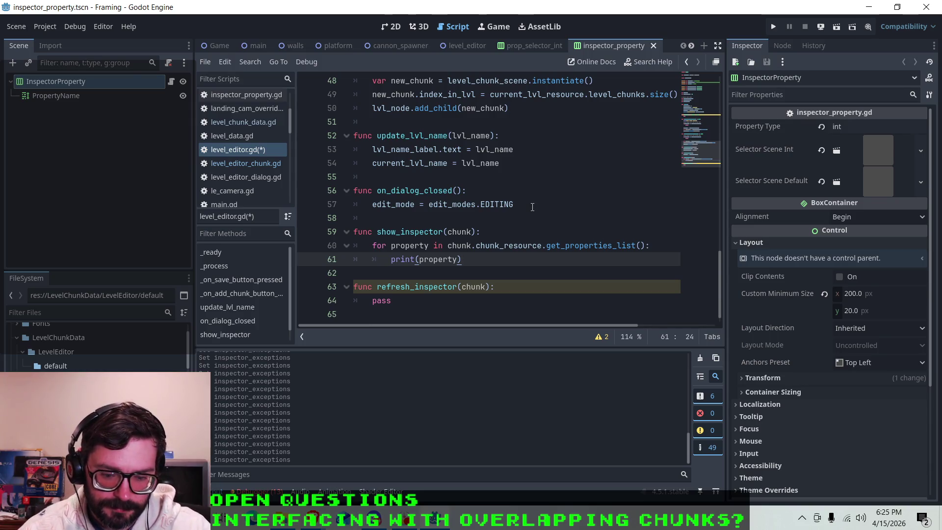
left_click(488, 234)
left_click(489, 248)
left_click(490, 263)
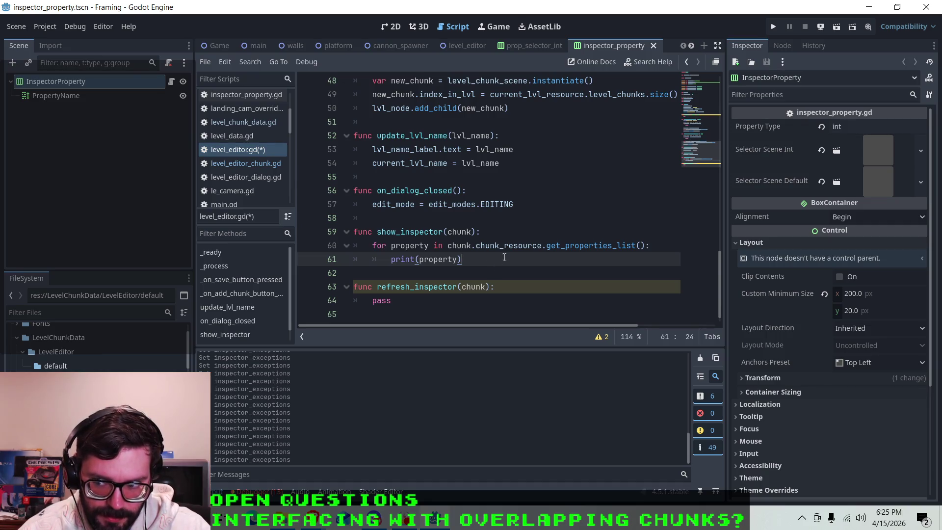
left_click(656, 251)
left_click(637, 258)
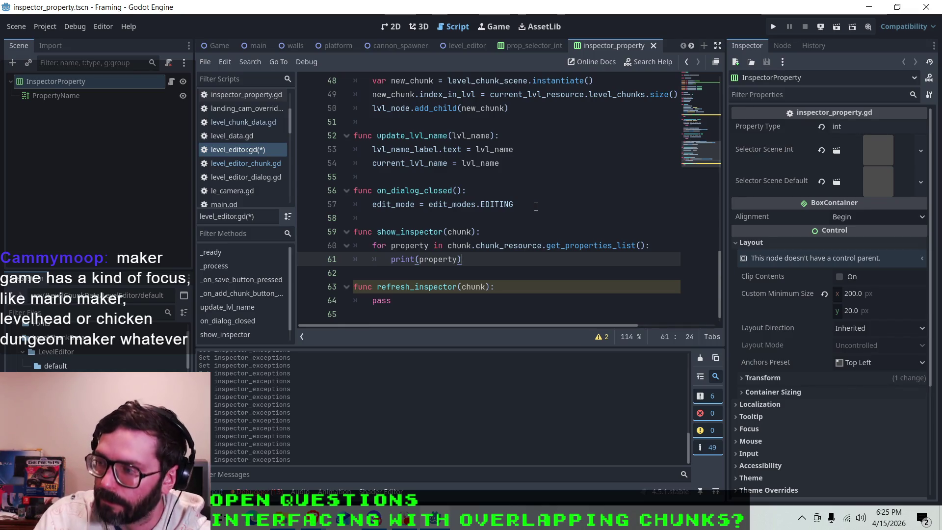
left_click(667, 245)
left_click(627, 258)
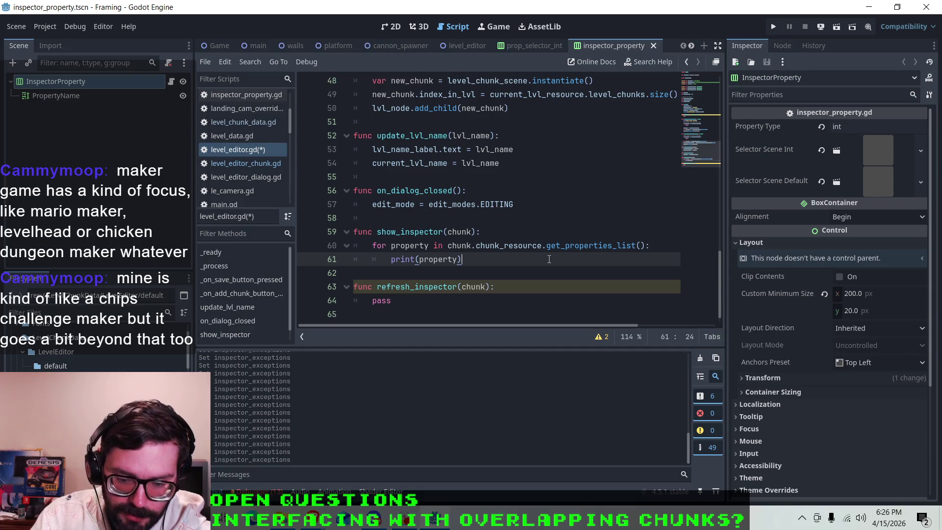
left_click(579, 246)
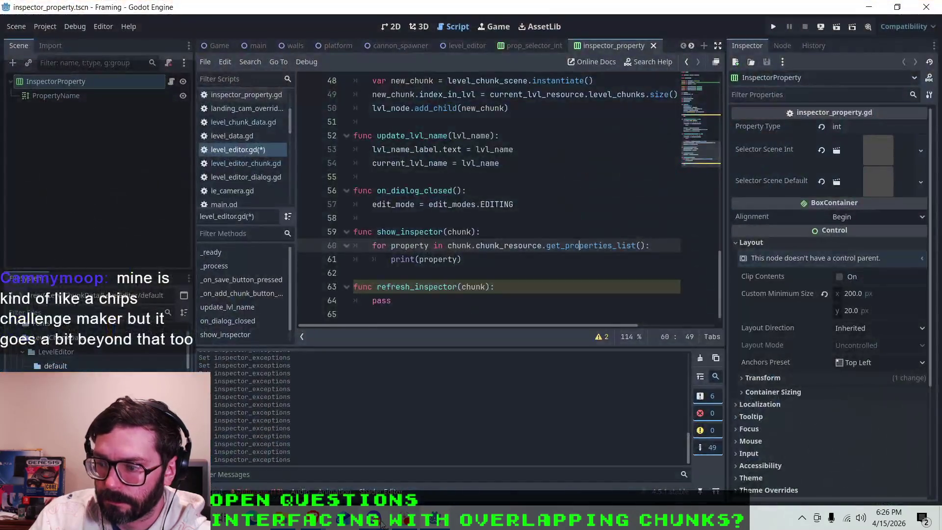
- Search the Godot documentation for 'object' and open the Object class reference
mouse_move(372, 519)
left_click(422, 462)
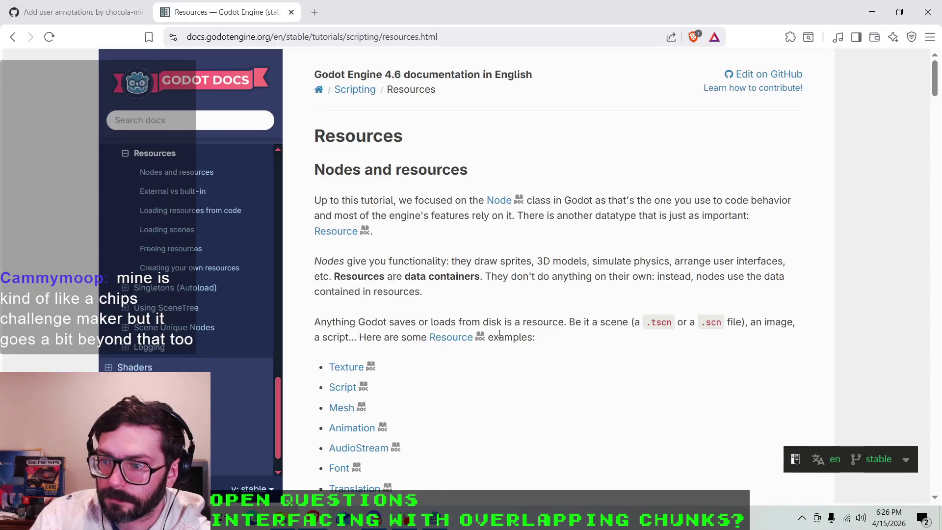
scroll(458, 275, "down", 5)
scroll(458, 275, "down", 10)
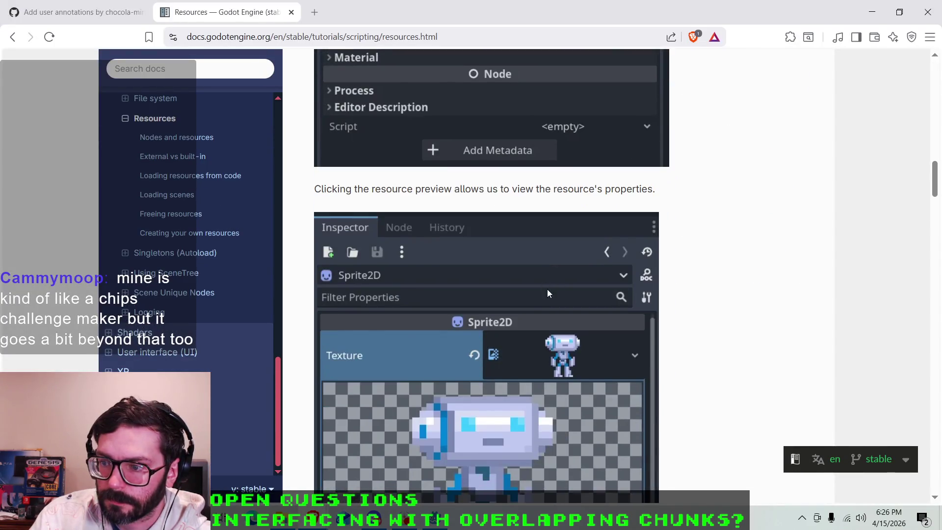
scroll(546, 289, "up", 5)
scroll(524, 283, "up", 5)
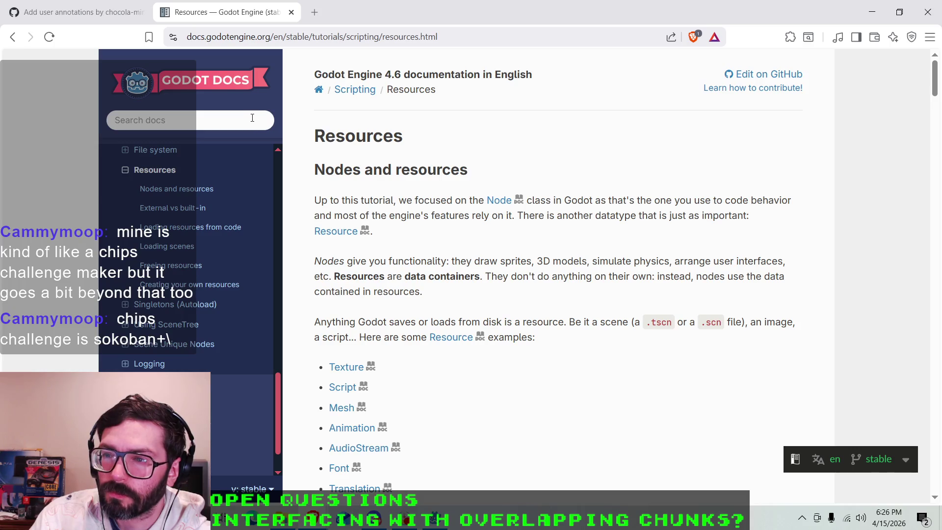
left_click(226, 123)
type("object")
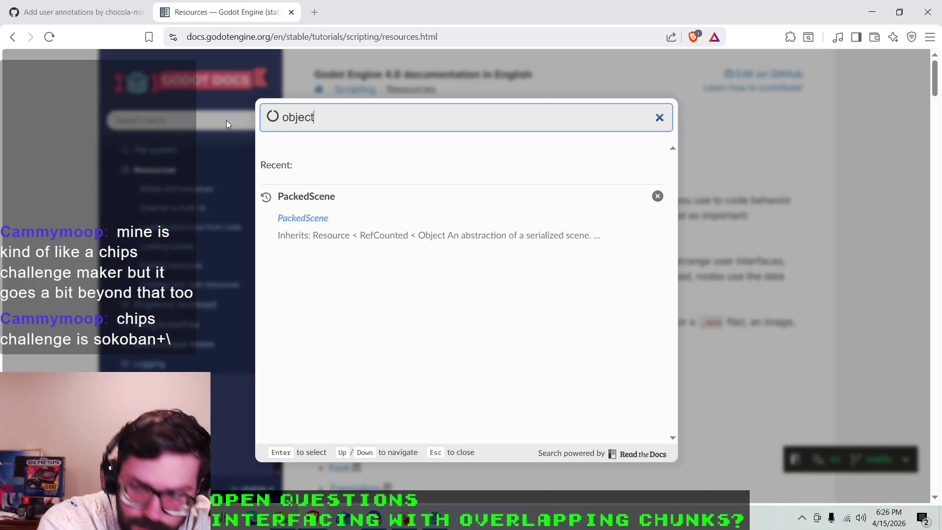
left_click(290, 181)
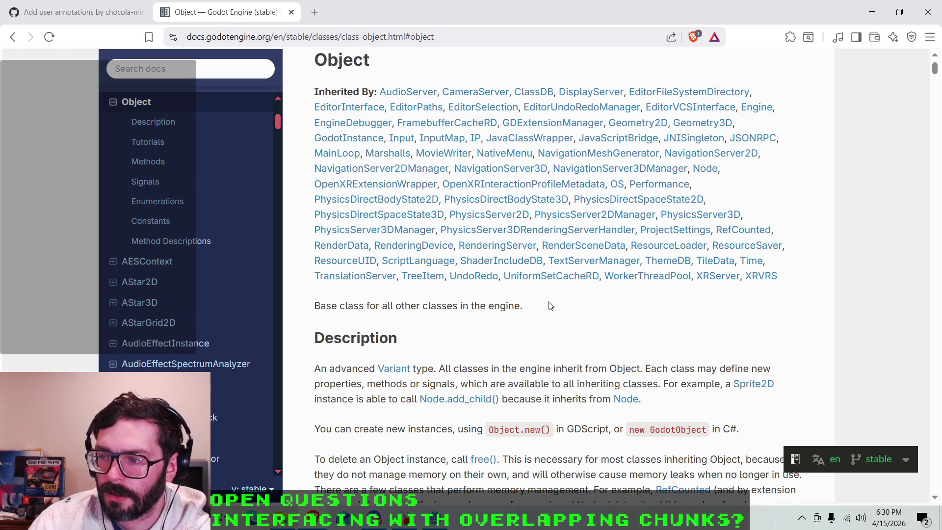
- Scroll the Methods table and jump to the get_property_list() description
scroll(579, 314, "down", 15)
scroll(559, 294, "down", 10)
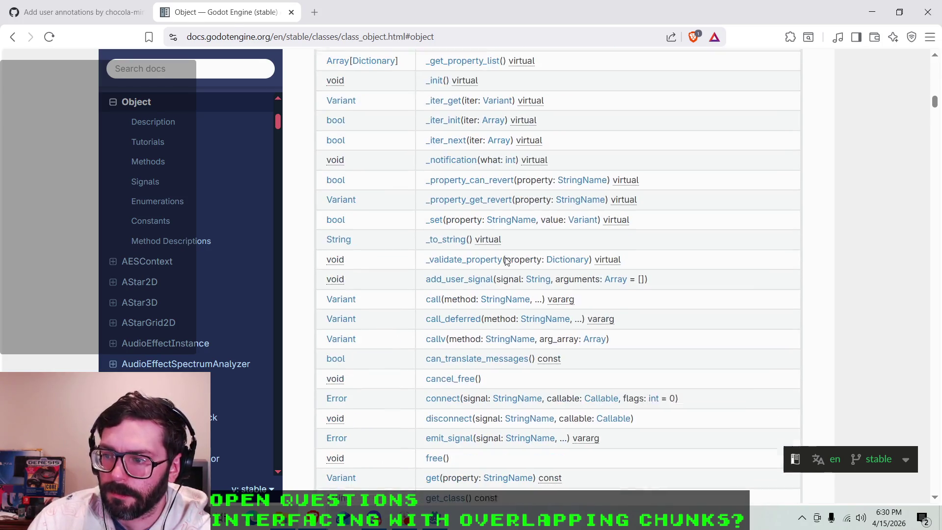
scroll(461, 372, "down", 3)
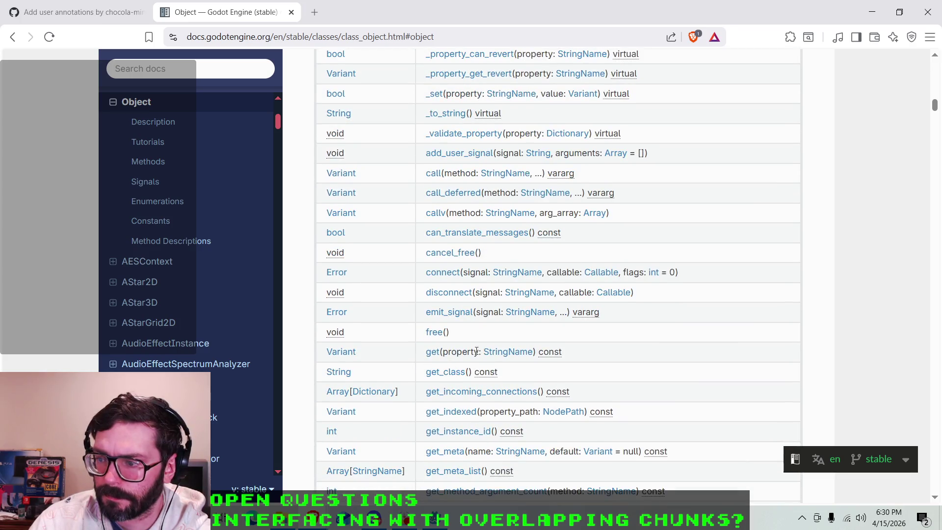
scroll(440, 381, "down", 3)
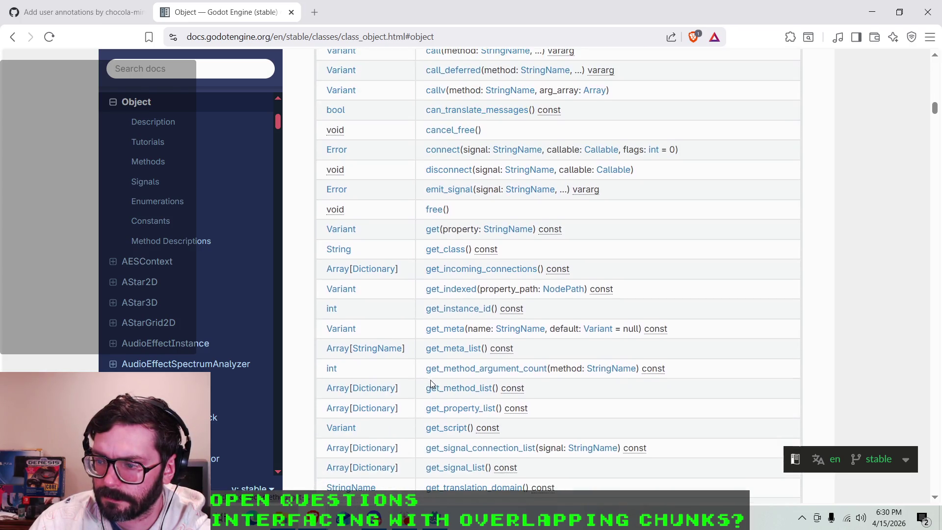
left_click(449, 408)
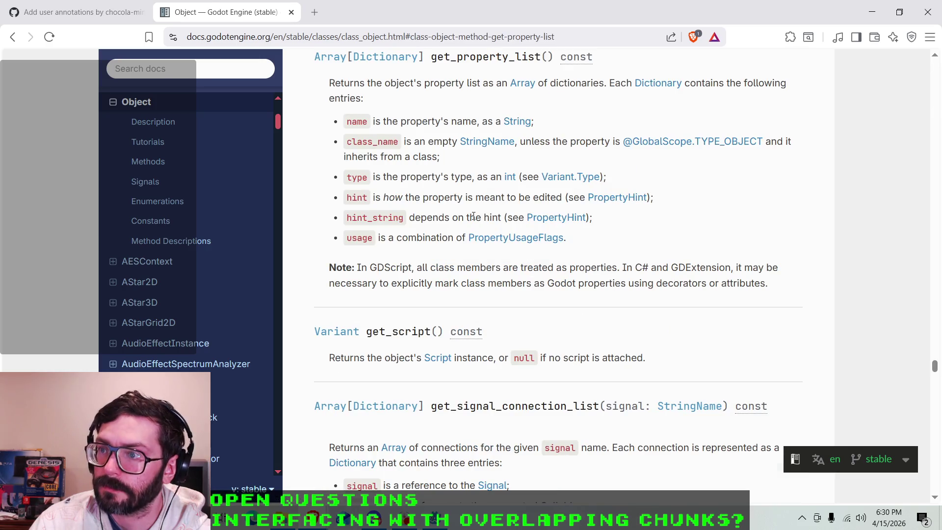
- Read the get_property_list docs on the returned name, type, hint and usage dictionary entries
left_click_drag(349, 84, 432, 84)
left_click(468, 84)
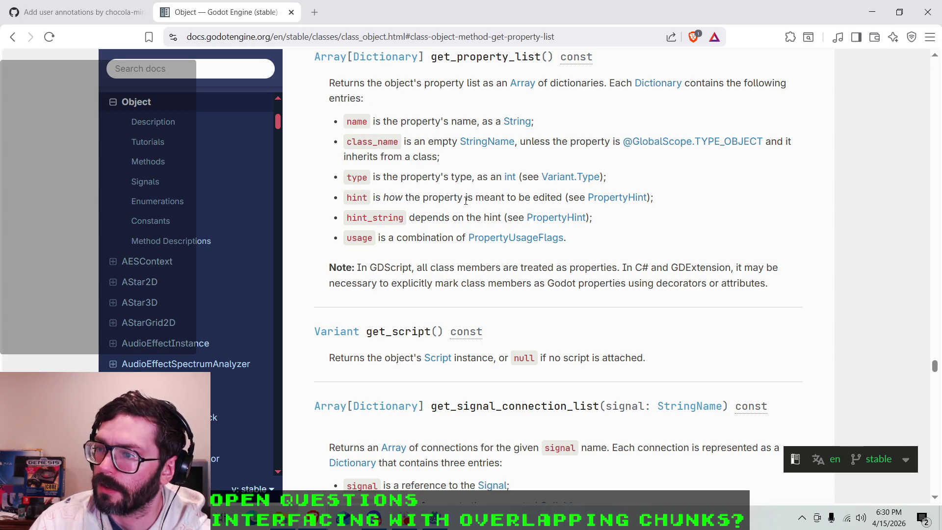
mouse_move(340, 79)
left_mouse_down()
mouse_move(442, 158)
mouse_move(644, 217)
mouse_move(631, 237)
left_mouse_up()
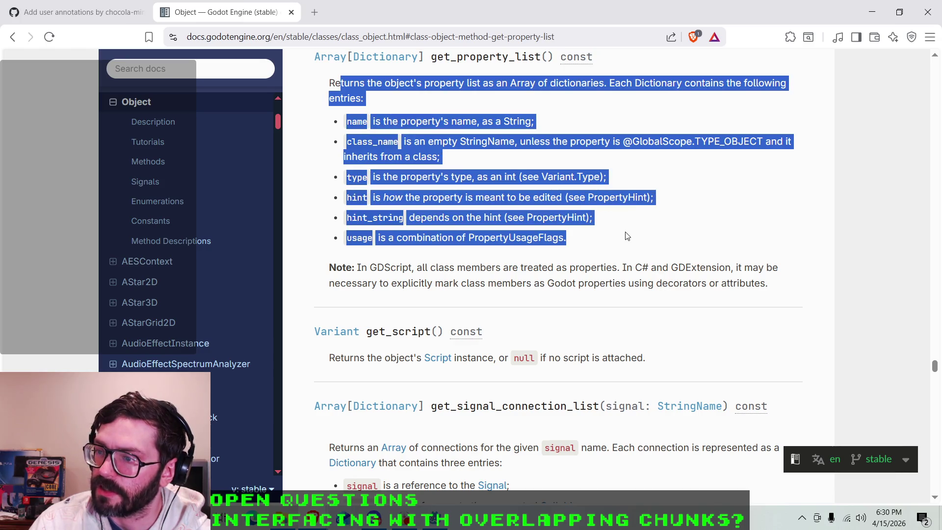
left_click(387, 119)
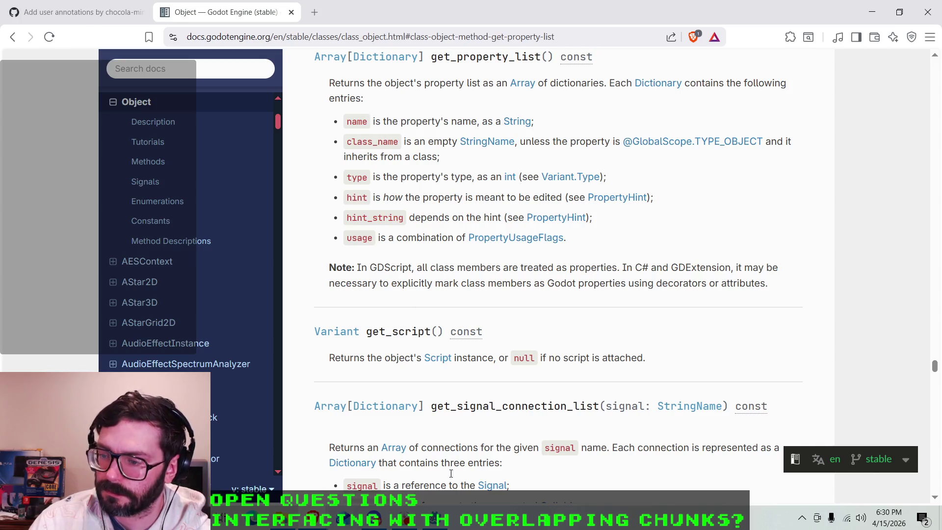
left_click(451, 514)
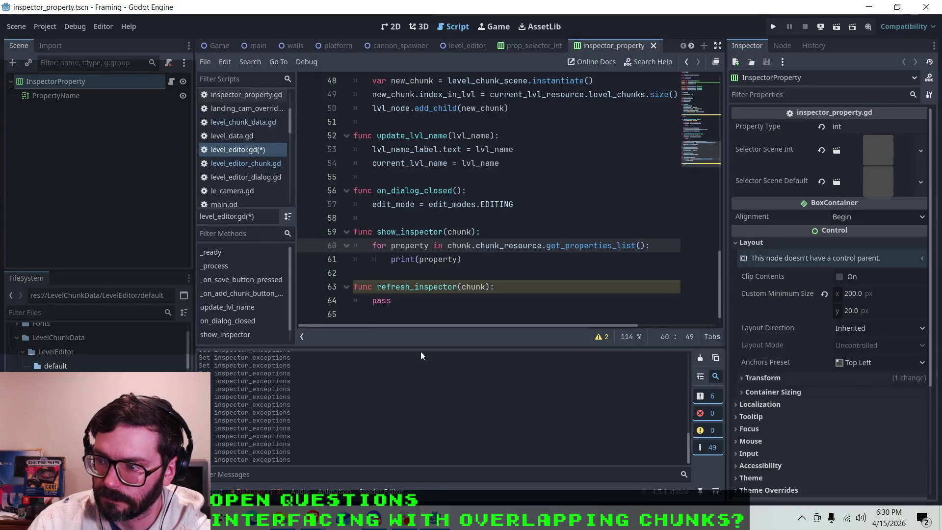
- Make the loop print property.name instead of the whole property
left_click(460, 260)
type("name")
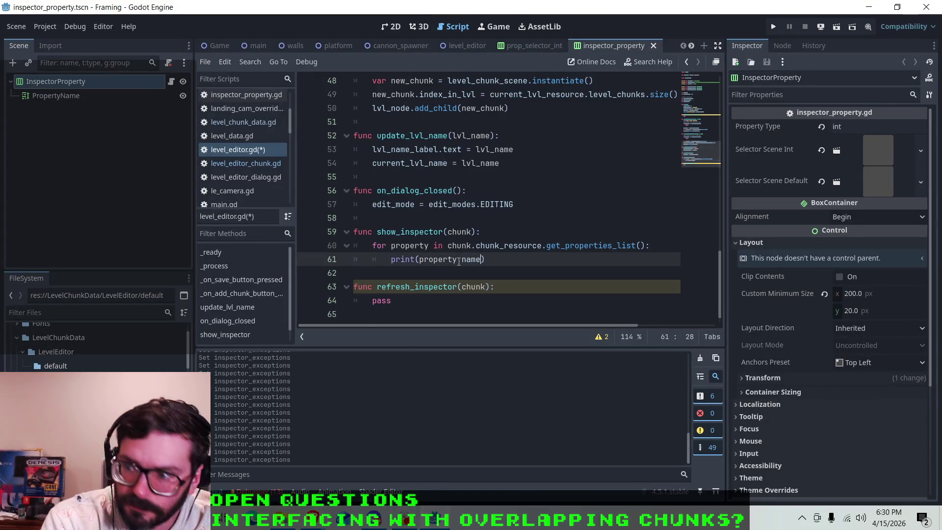
left_click(498, 260)
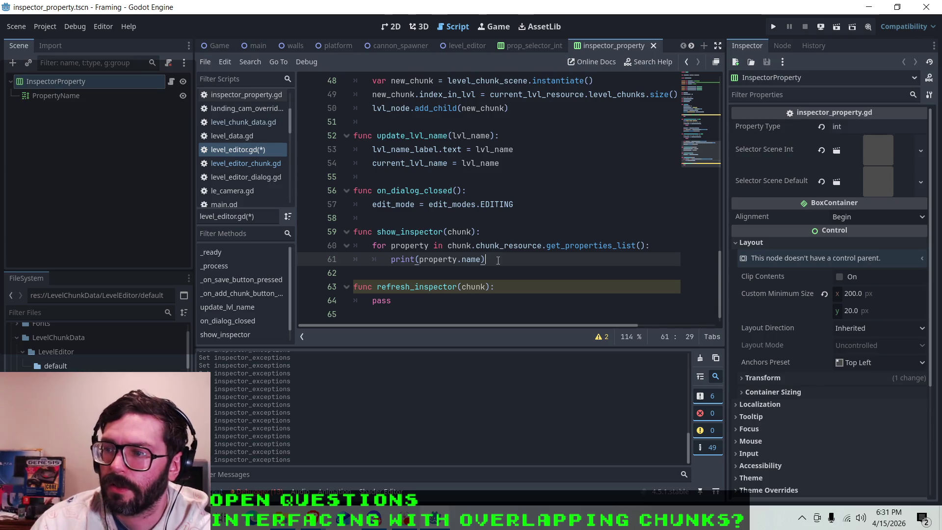
- Correct get_properties_list() to get_property_list() after checking the method name in the docs
left_click(615, 251)
left_click(439, 524)
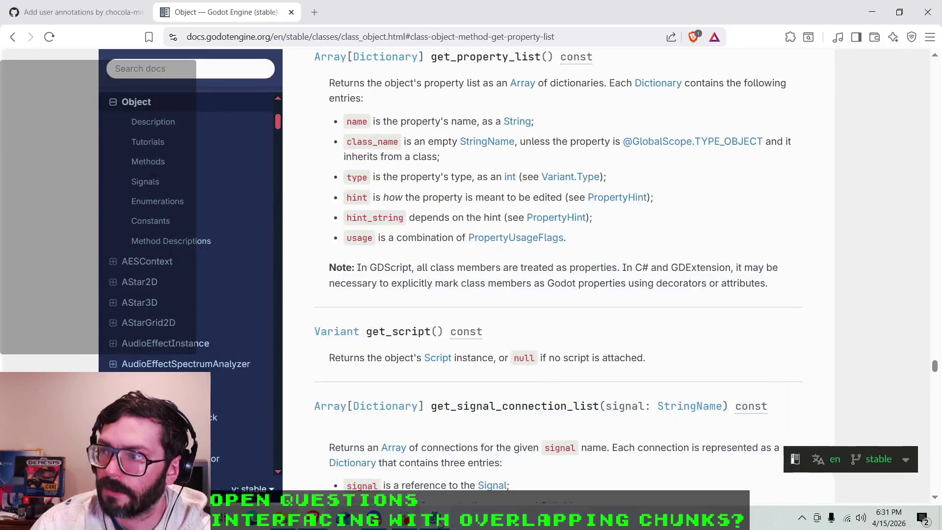
left_click(440, 524)
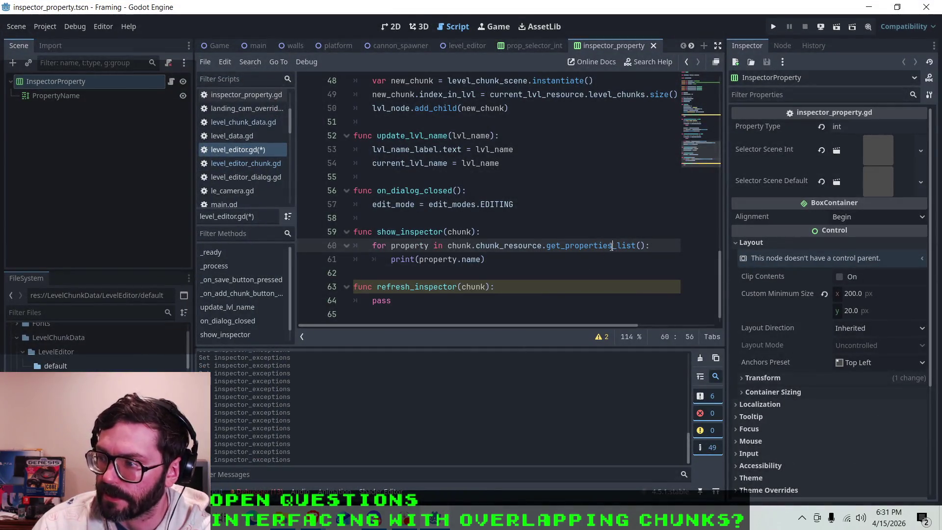
key("BackSpace")
key("BackSpace")
key("BackSpace")
type("y")
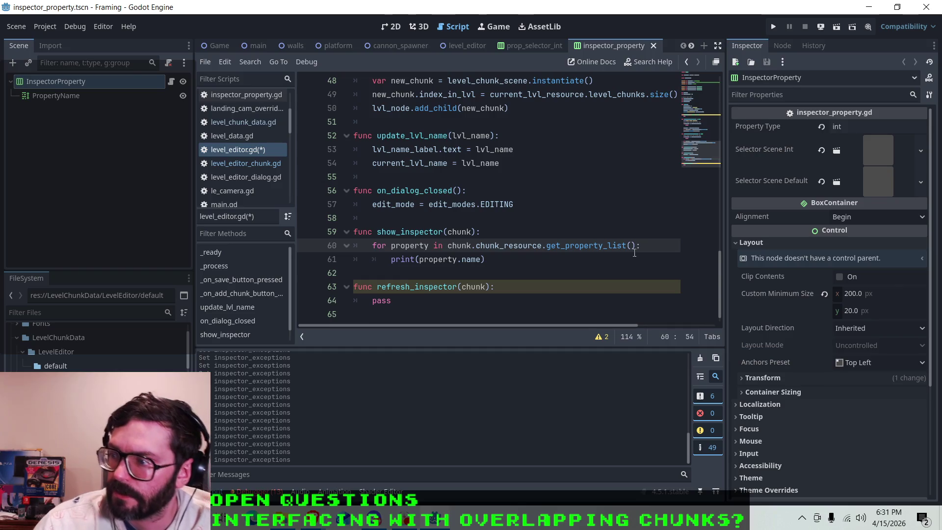
left_click(603, 264)
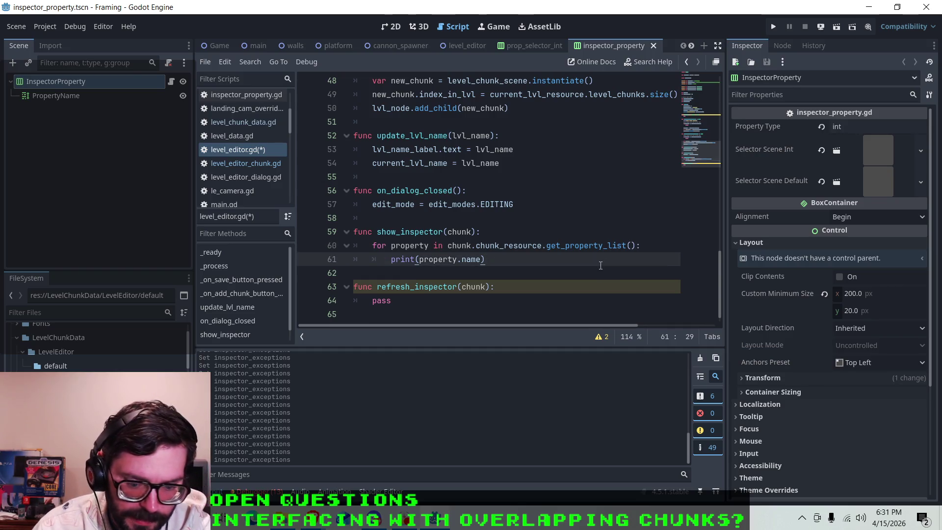
left_click(435, 523)
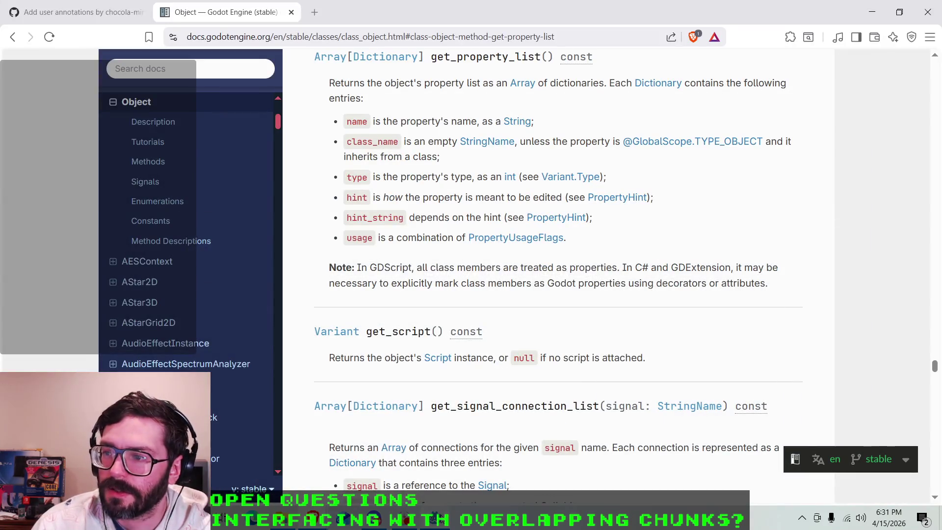
- Return to the Godot editor with the caret at the end of the for-loop line
key("alt+Tab")
key("Up")
key("End")
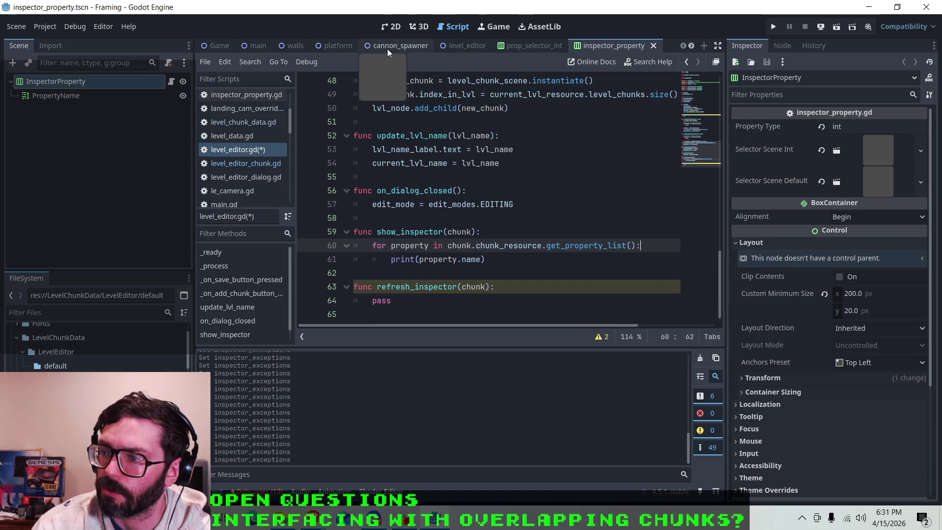
- Open the level_editor scene in the 2D view and select its VBoxContainer node
left_click(463, 44)
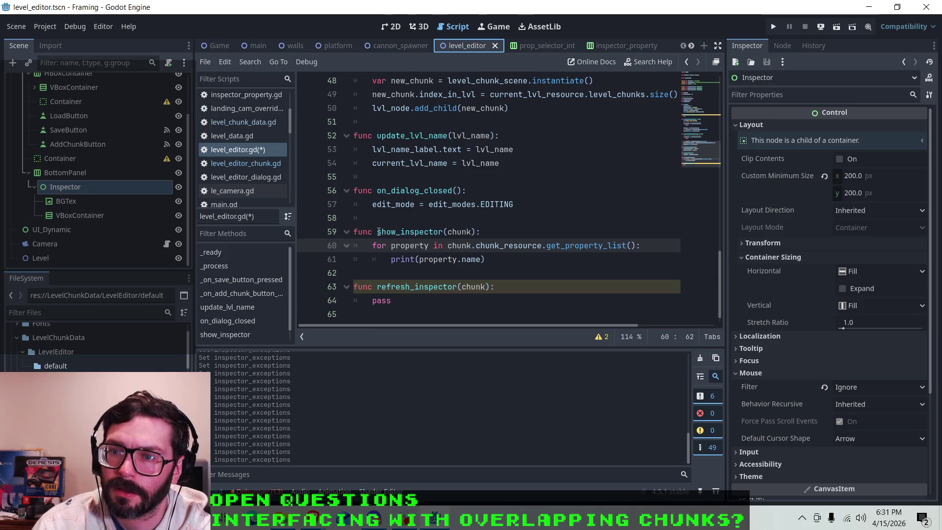
left_click(392, 26)
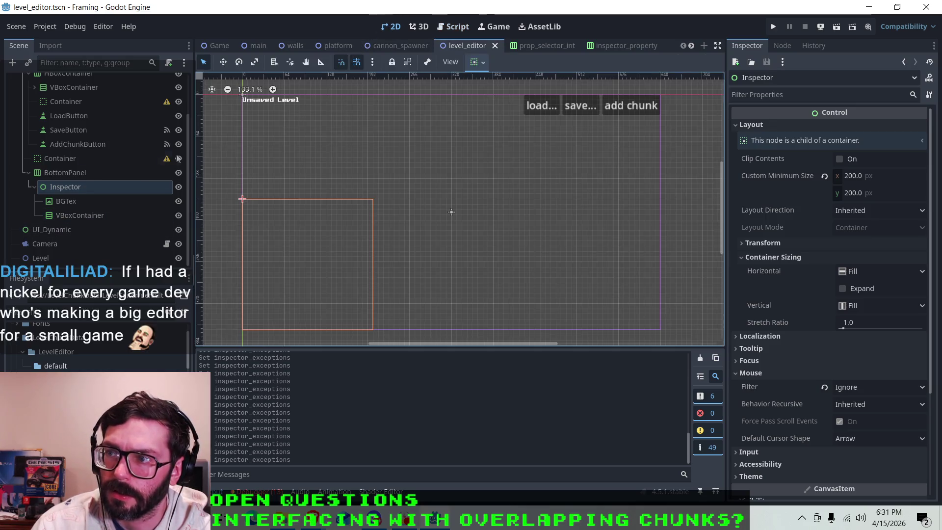
left_click(74, 219)
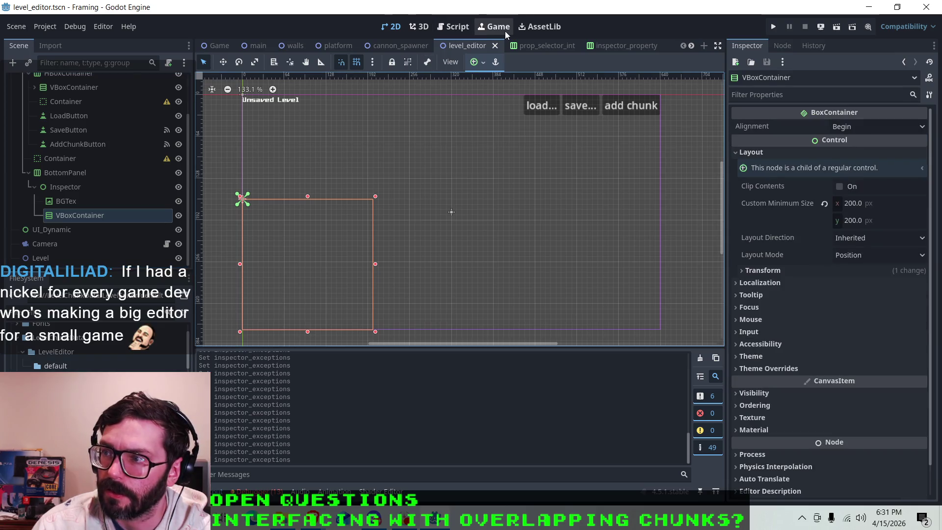
- Add a blank line after the print statement, then select the Inspector node
left_click(450, 32)
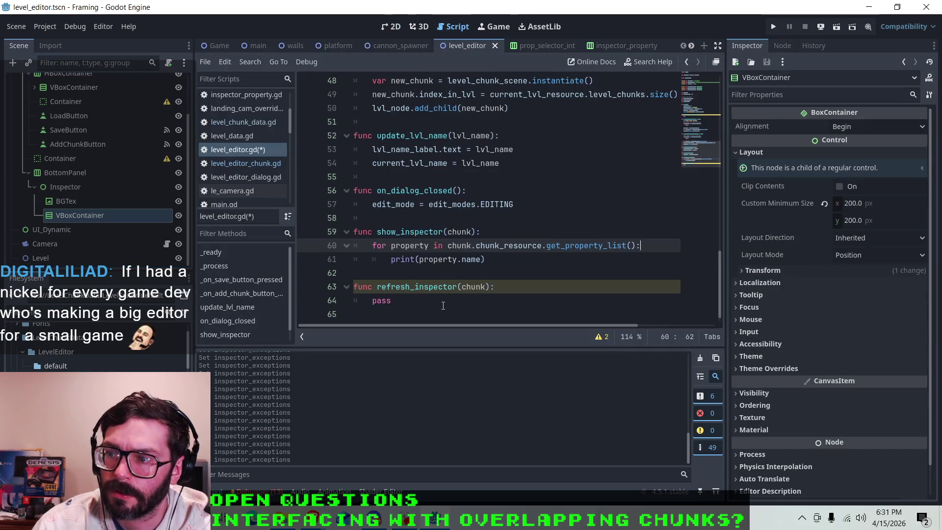
left_click(527, 259)
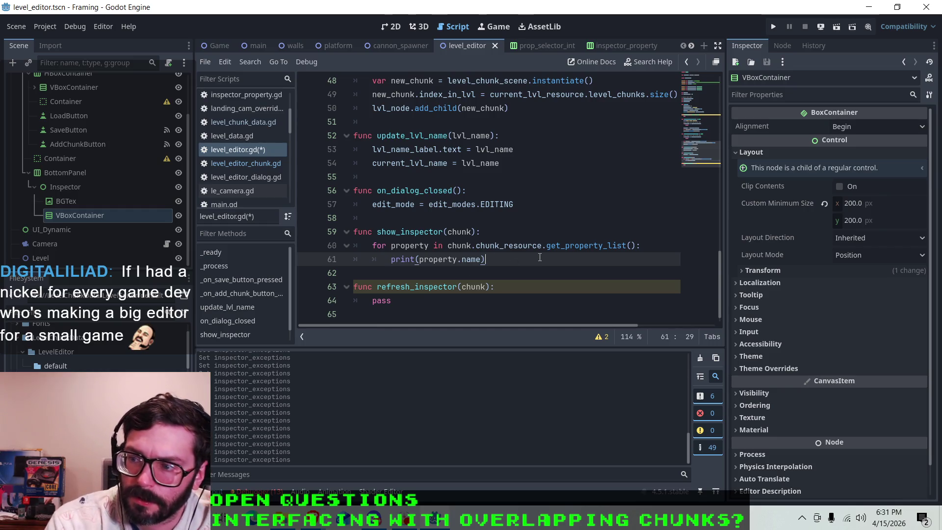
key("Return")
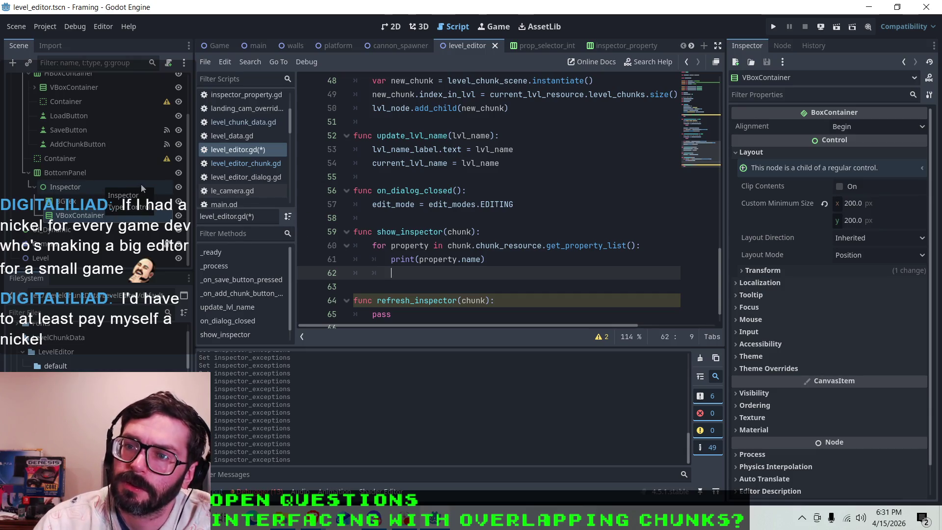
left_click(125, 187)
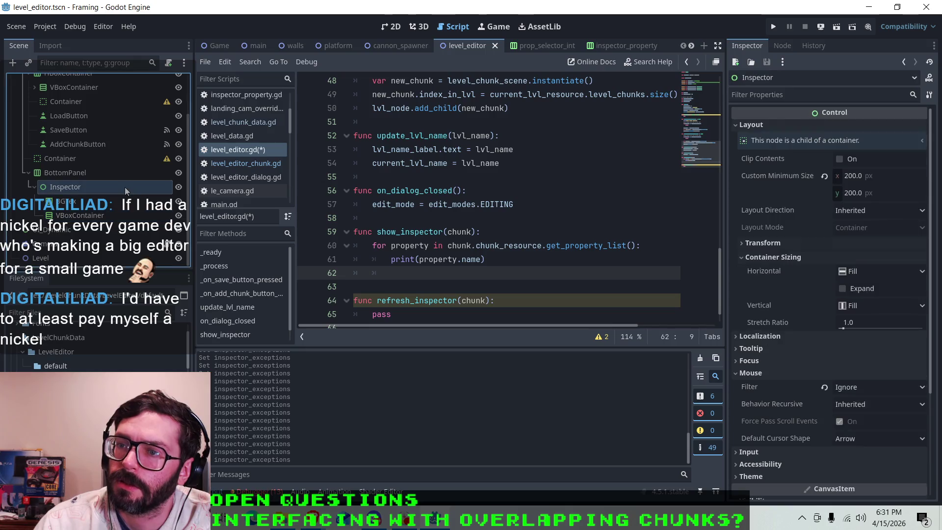
scroll(830, 418, "down", 5)
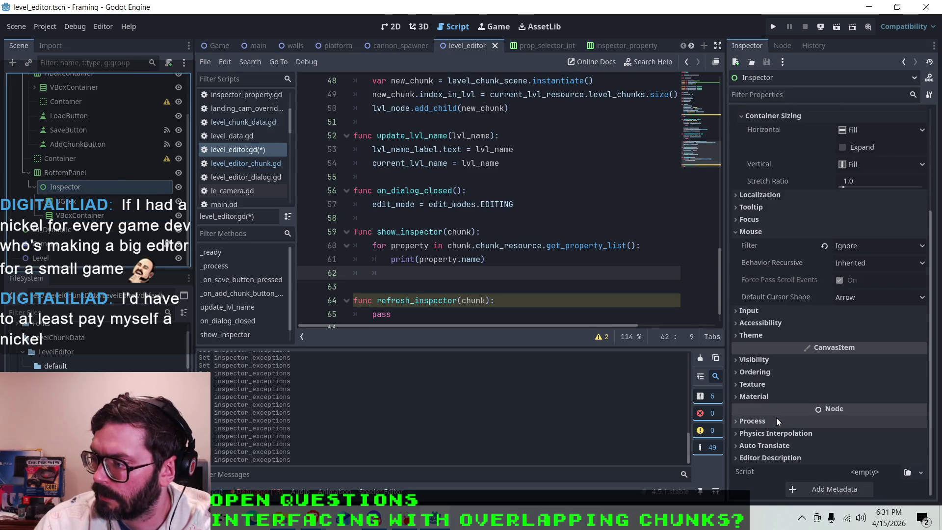
- Create level_editor_inspector.gd in res://Scripts/LevelEditor as a new script on the Inspector node
left_click(920, 472)
left_click(892, 463)
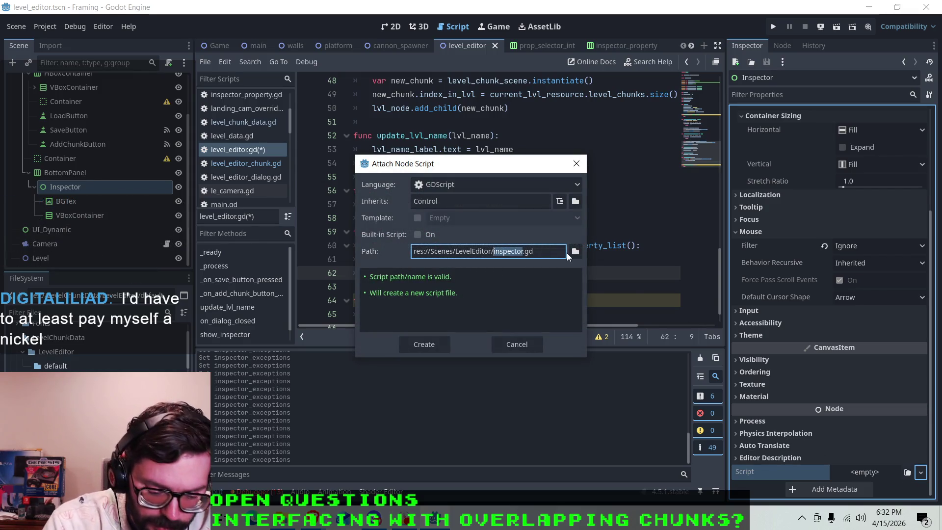
type("level_editor_in")
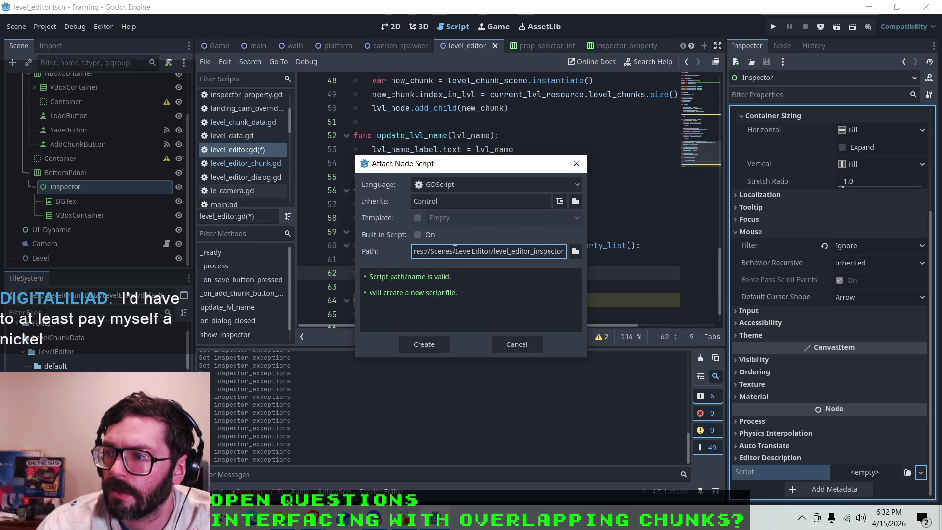
left_click(576, 251)
left_click(248, 104)
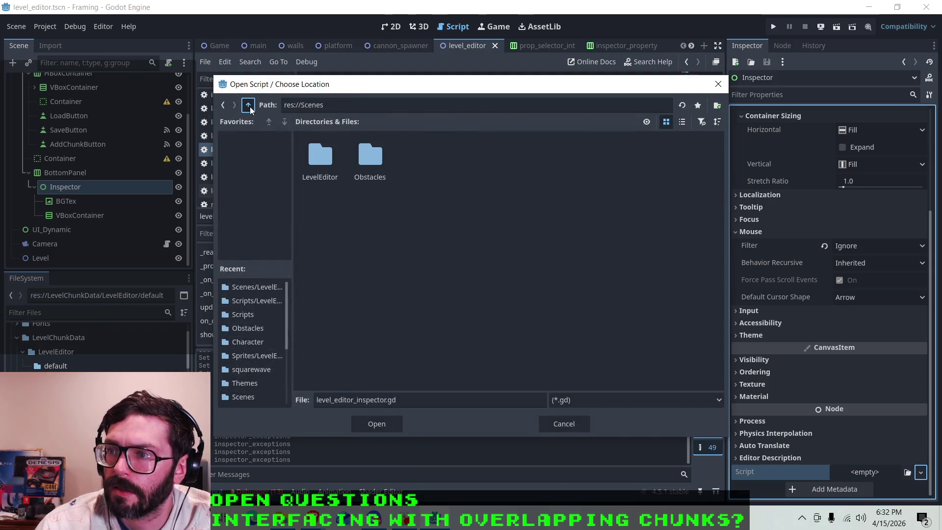
left_click(248, 104)
double_click(620, 157)
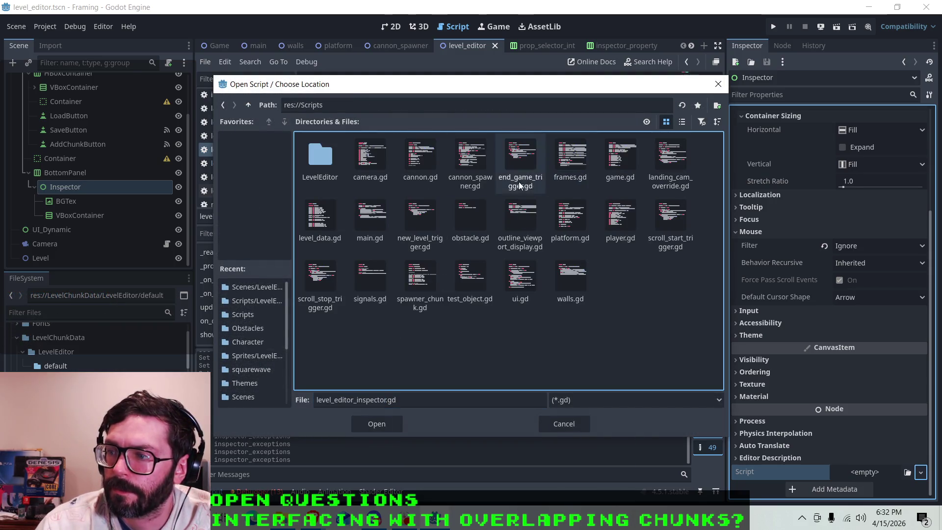
double_click(332, 160)
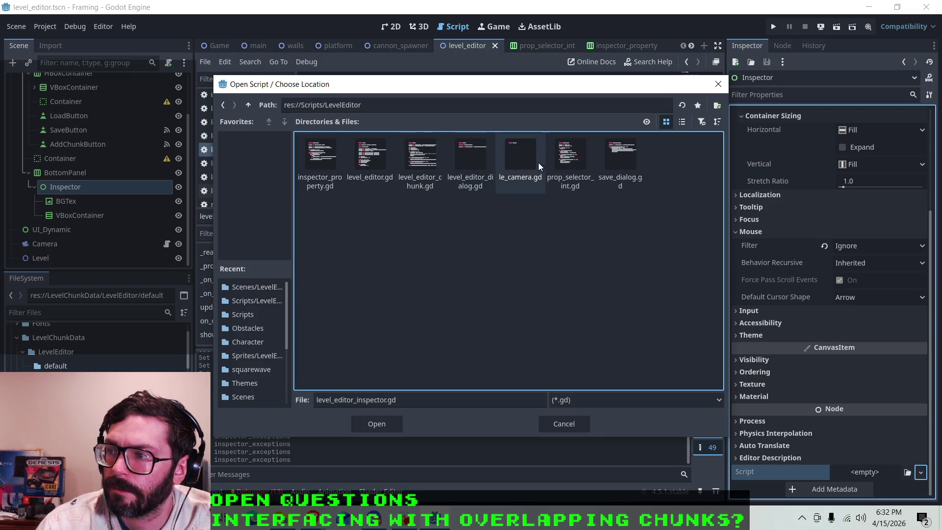
left_click(370, 425)
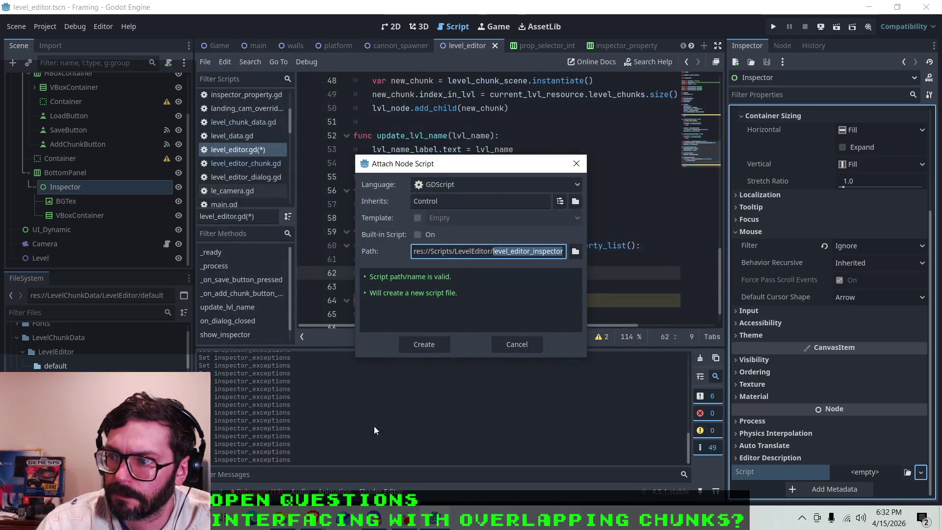
left_click(418, 347)
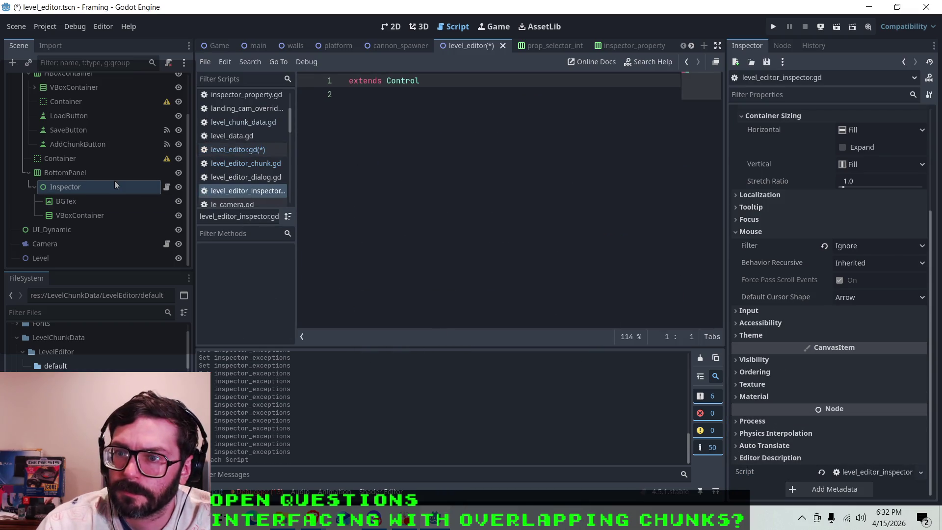
- Add an inspector.show_properties() call as the first line of show_inspector
left_click(235, 149)
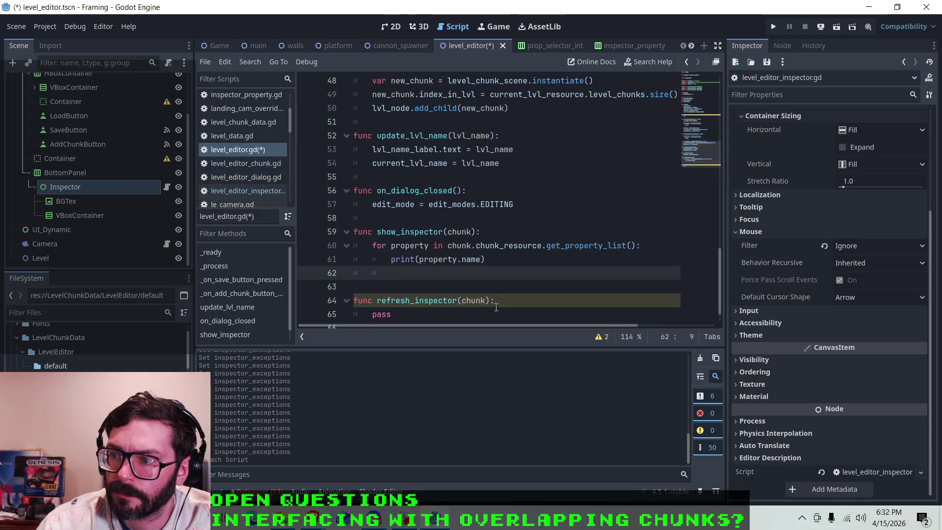
left_click(518, 245)
left_click(523, 235)
key("Return")
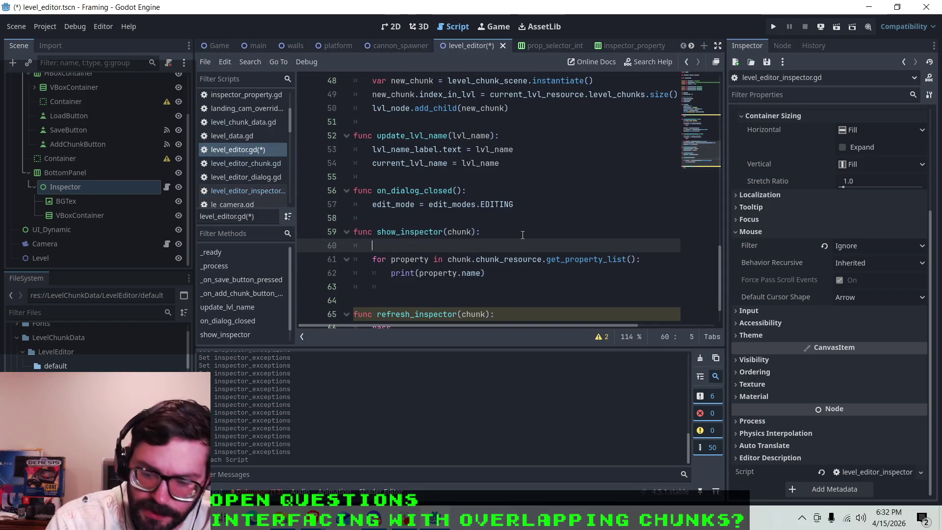
type("level_")
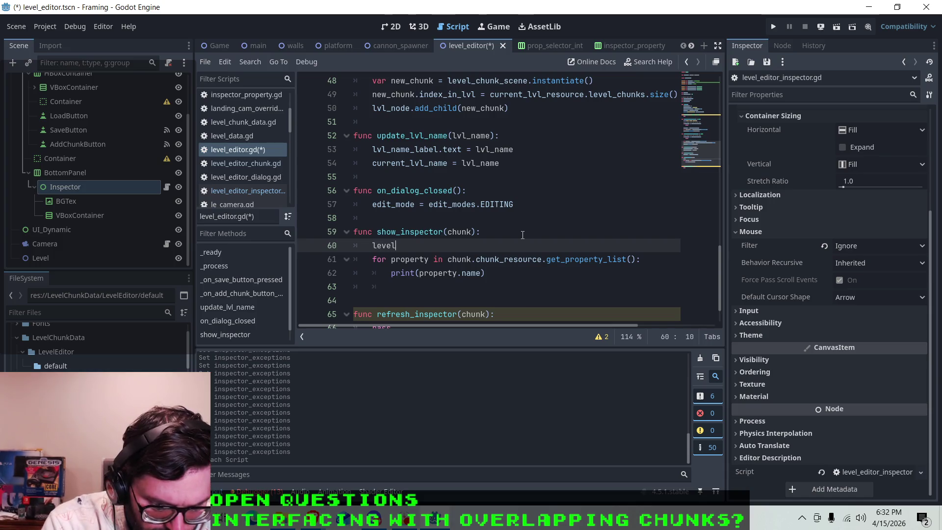
key("BackSpace")
key("BackSpace")
key("BackSpace")
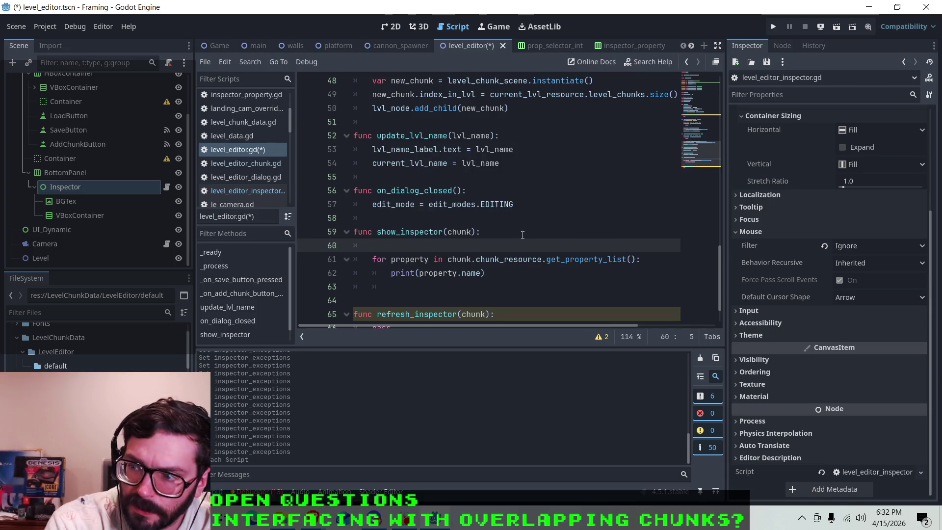
type("inspector.")
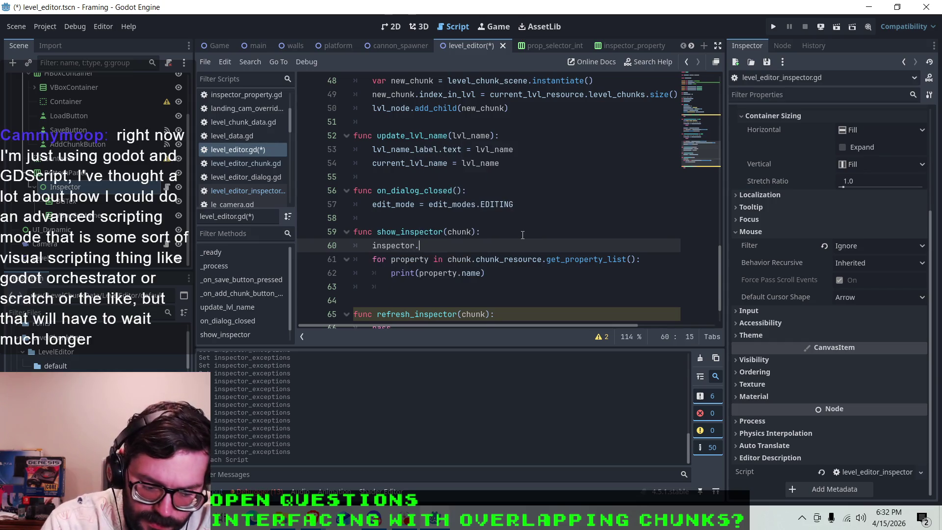
type("show_")
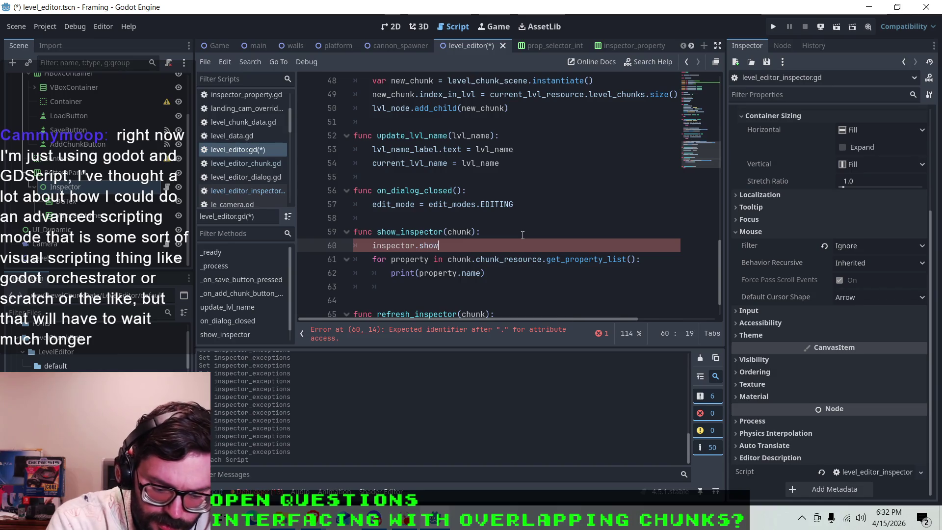
type("propertie")
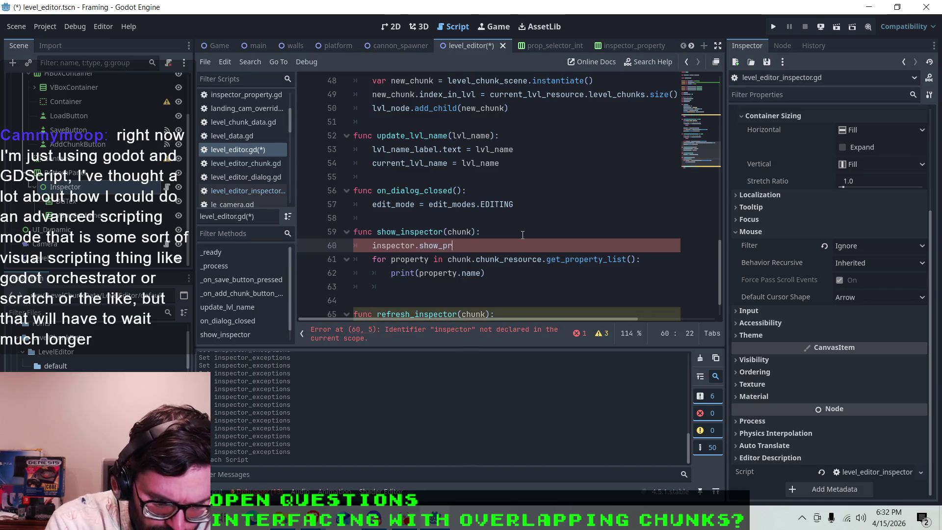
type("s")
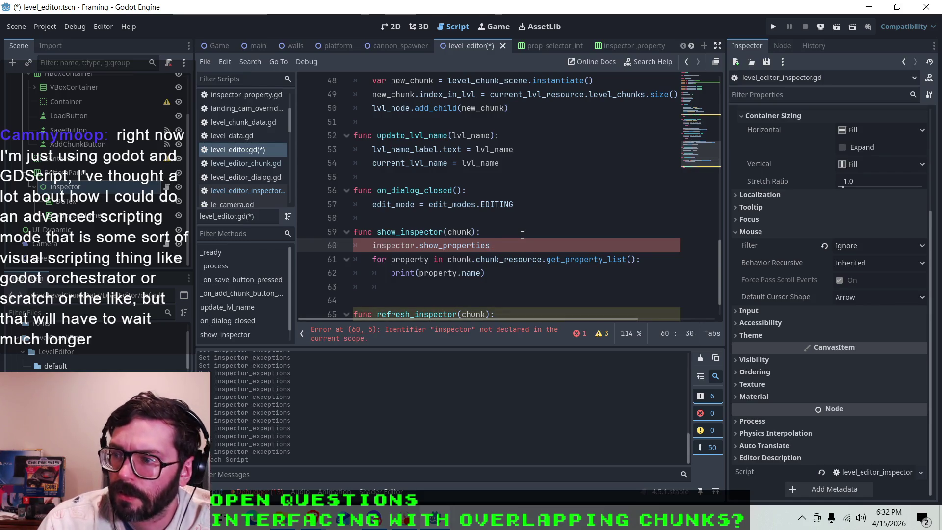
type("(")
- Delete the old property-printing loop and pass chunk into show_properties
left_click_drag(486, 273, 372, 262)
key("ctrl+c")
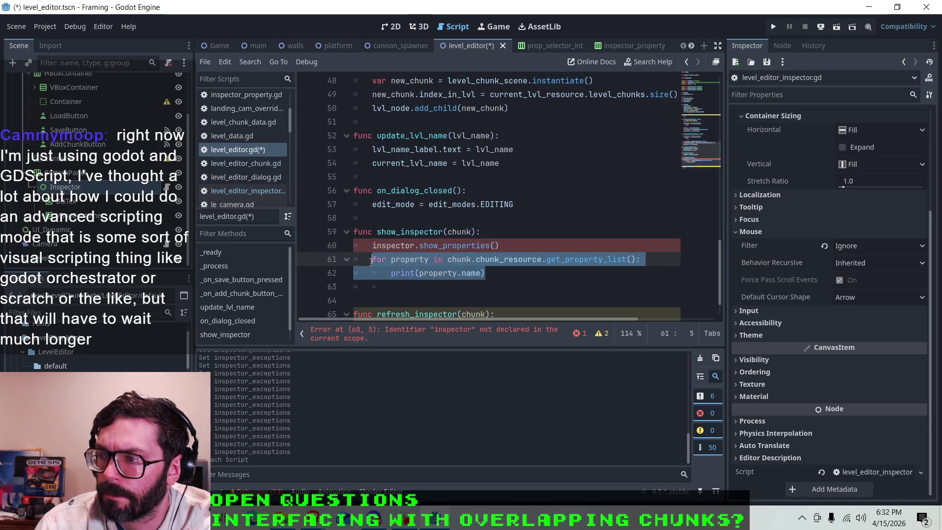
key("BackSpace")
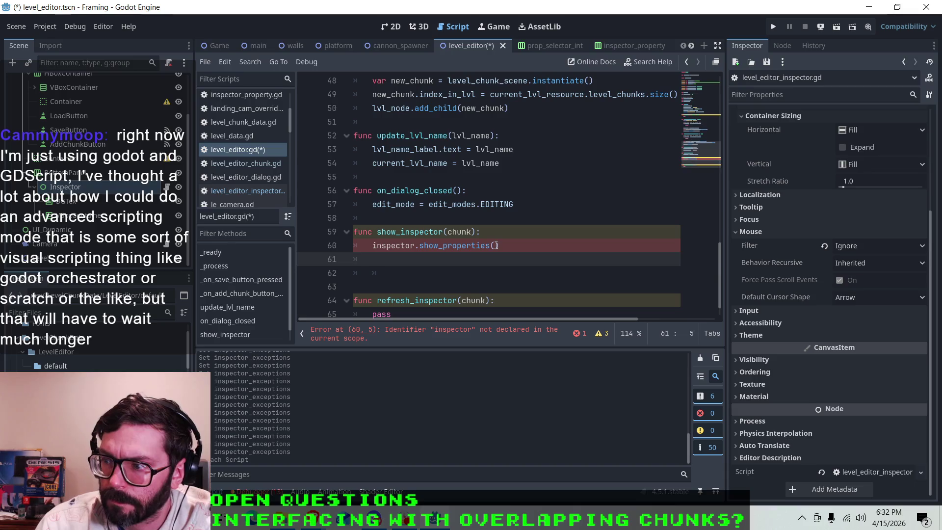
left_click(495, 245)
type("chunk")
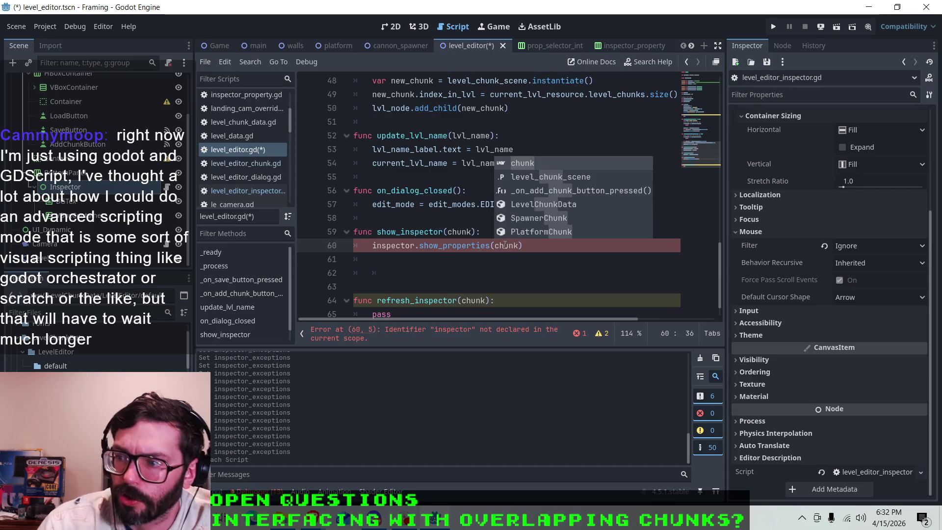
left_click(420, 245)
scroll(420, 208, "up", 20)
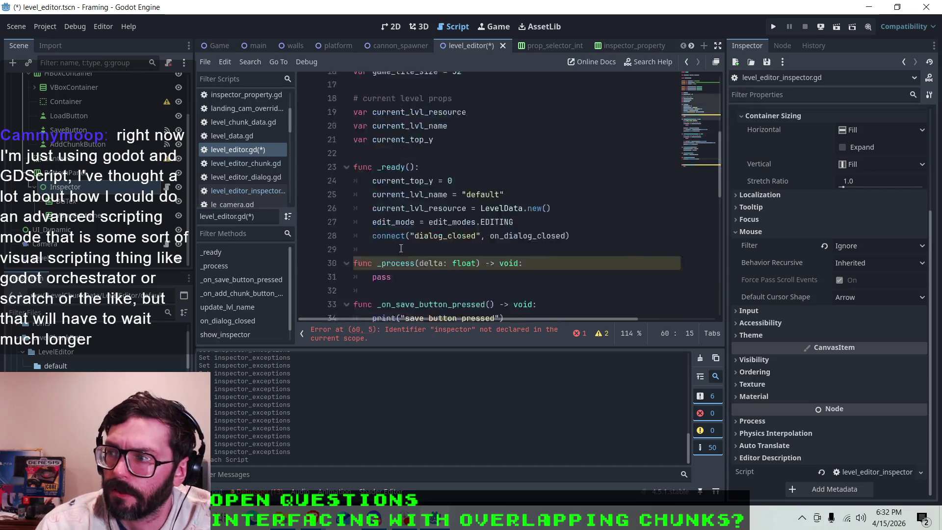
left_click(385, 203)
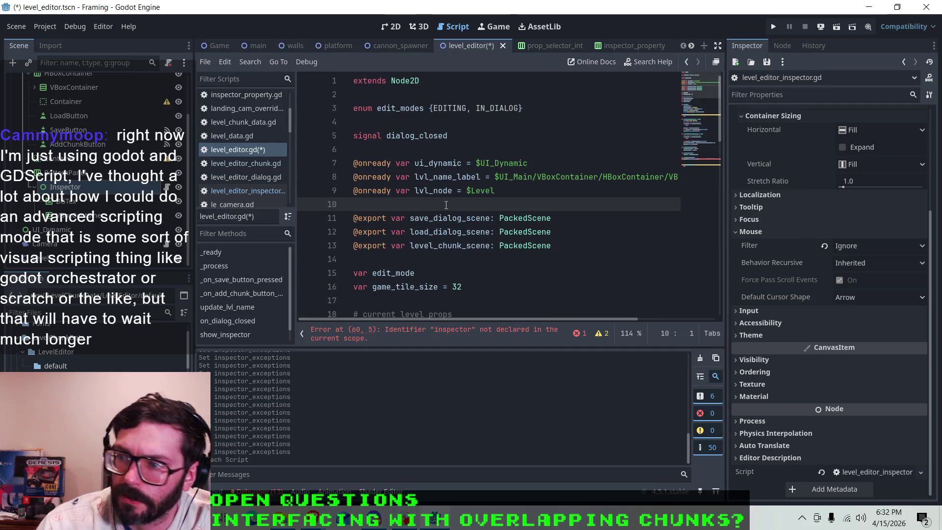
type("@onready var ")
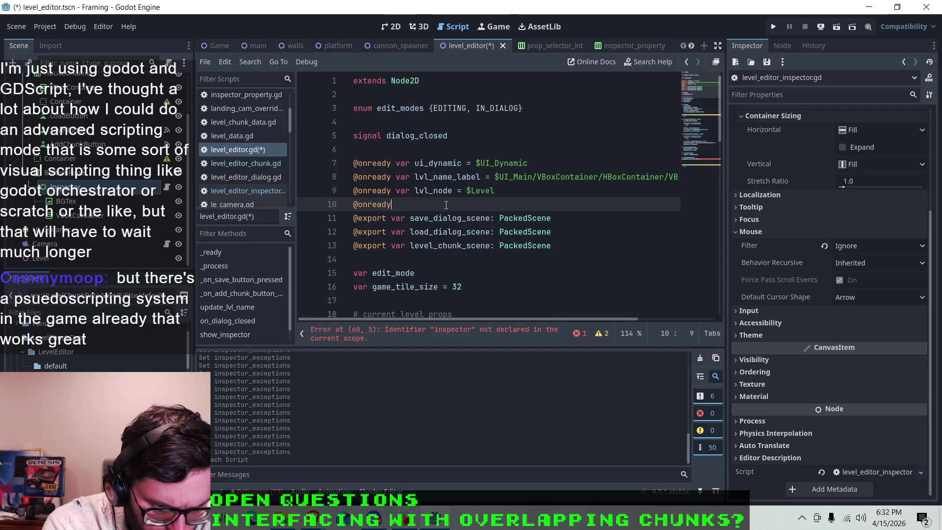
type("inspector = ")
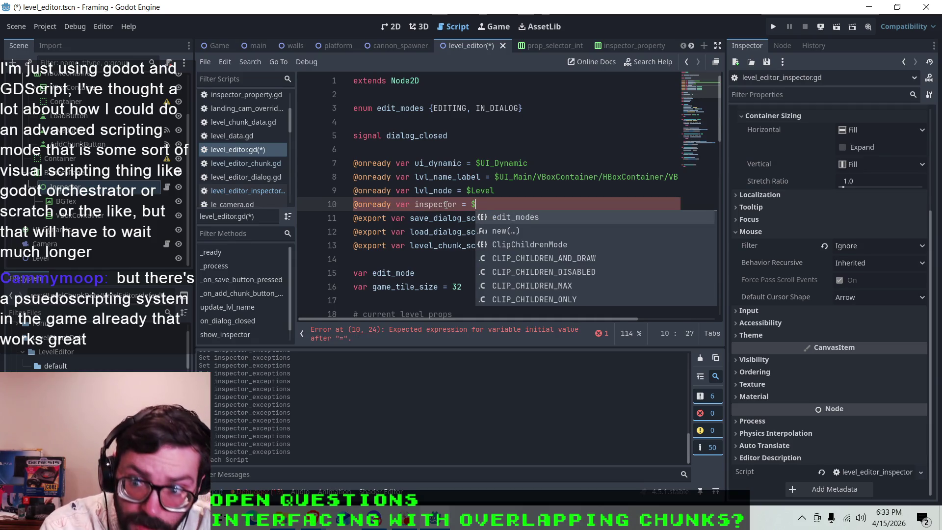
type("$")
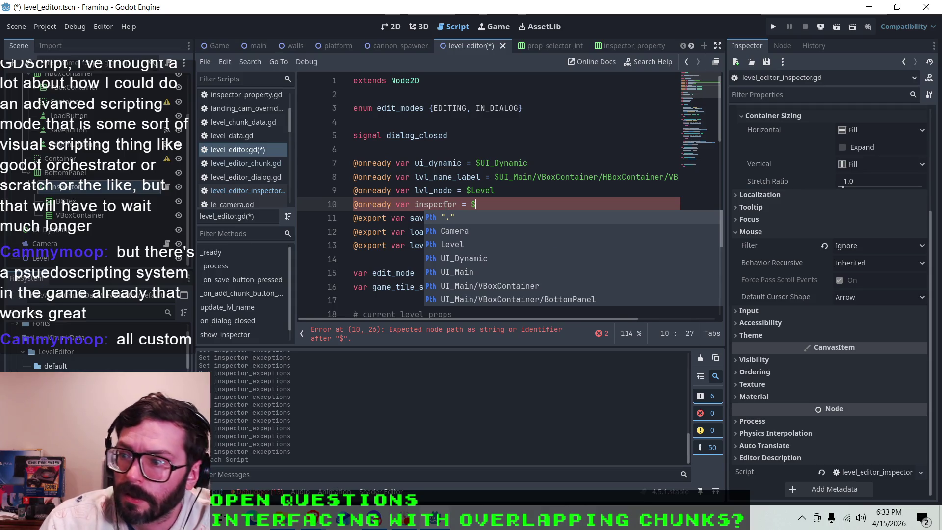
key("Down")
key("Down")
key("Down")
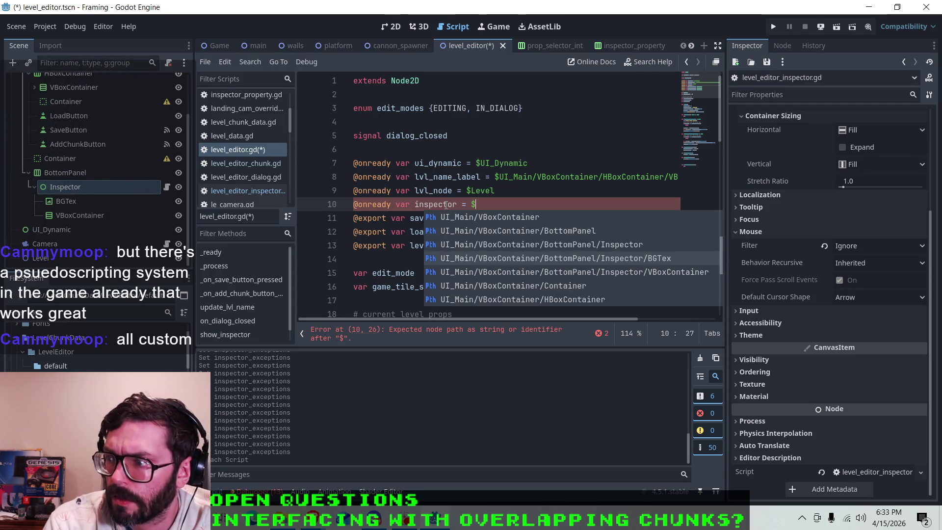
key("Up")
key("Return")
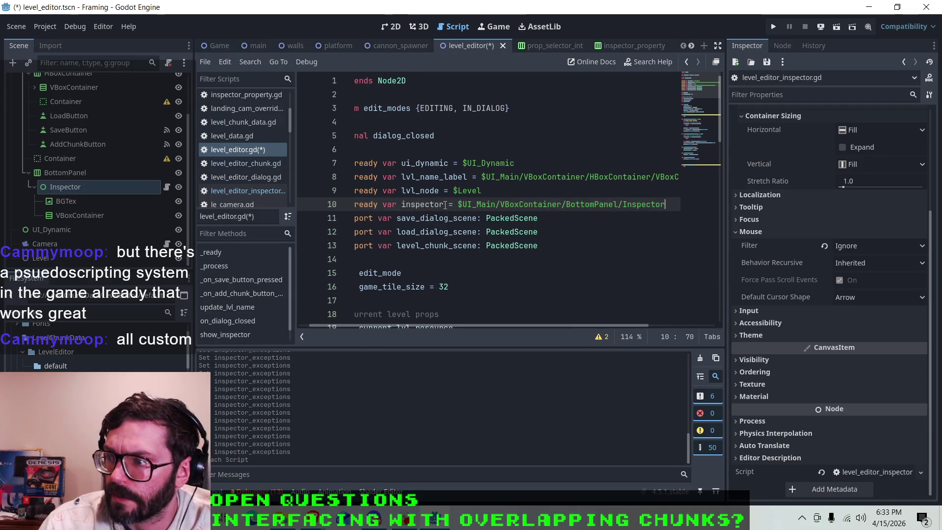
key("Return")
scroll(466, 257, "down", 10)
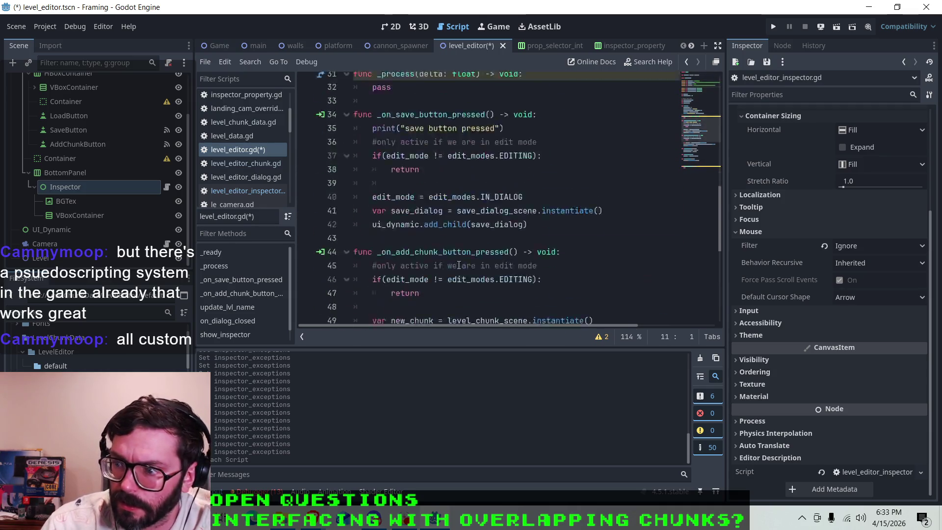
- Set inspector.visible = true at the start of show_inspector and save
left_click(384, 218)
left_click(392, 234)
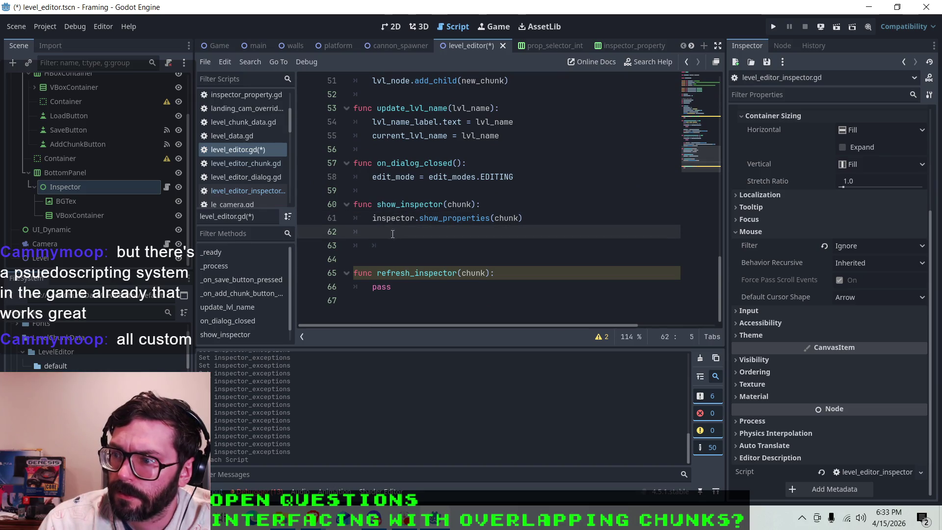
left_click(496, 205)
key("Return")
type("inspector.")
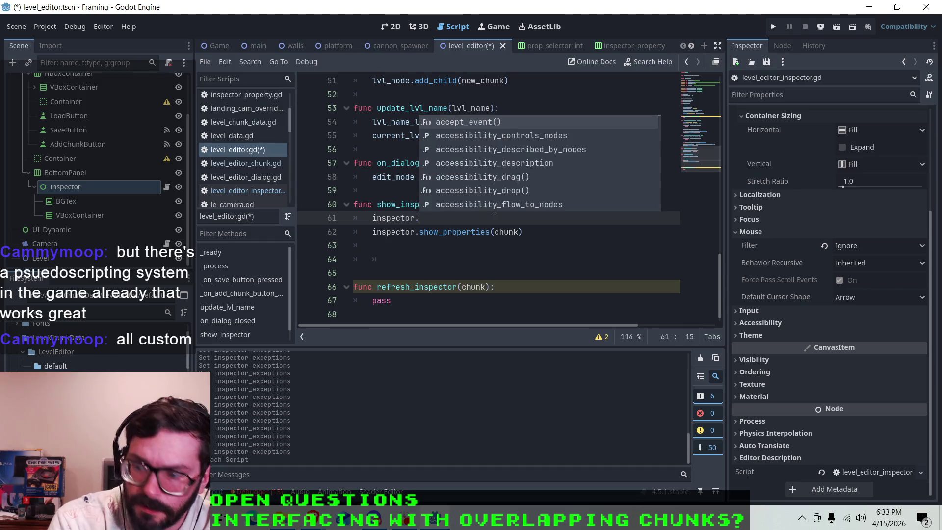
type("visi")
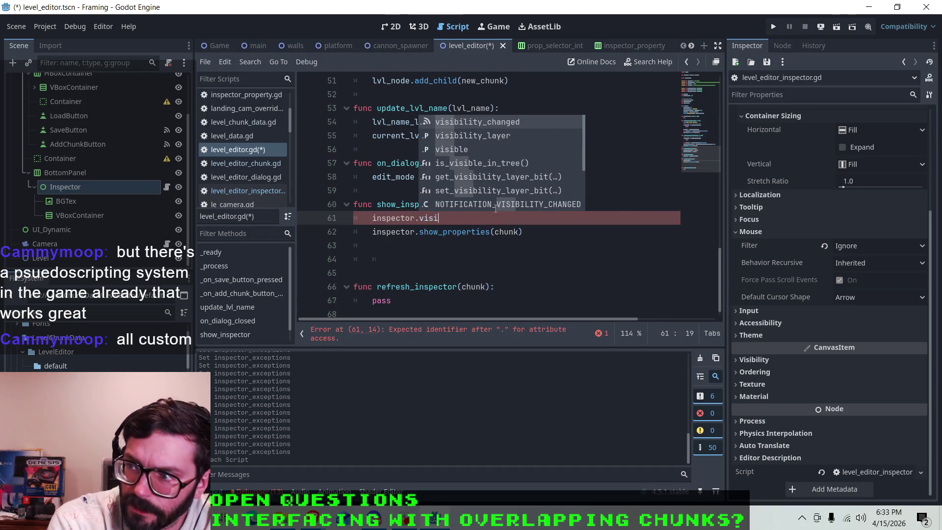
type("ble = ")
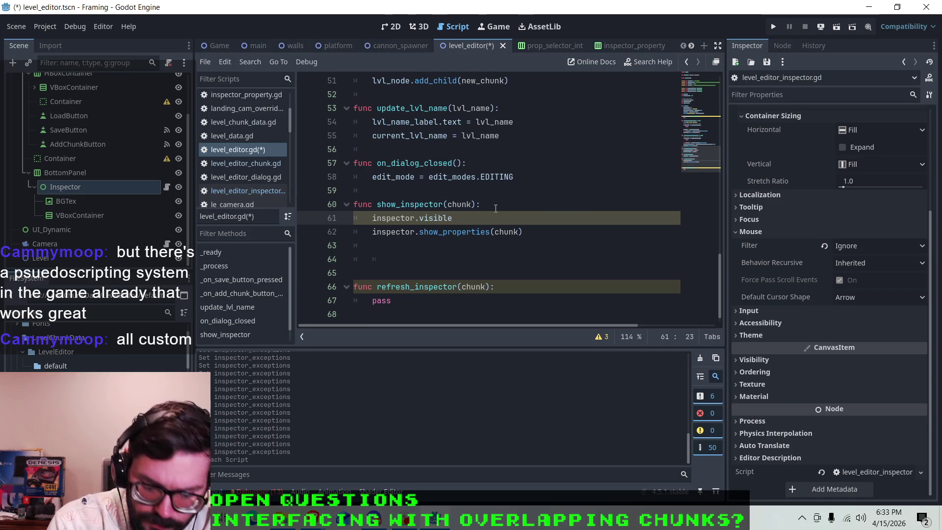
type("true")
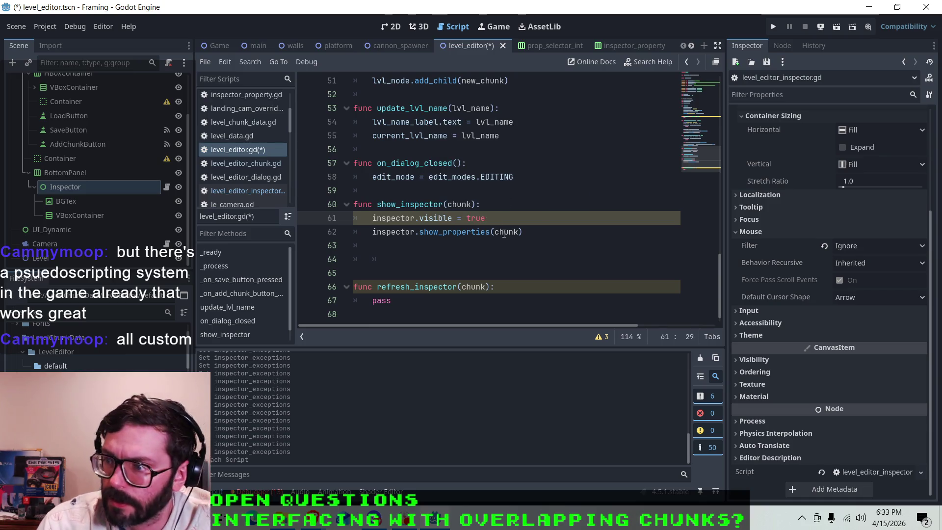
left_click(560, 235)
key("ctrl+s")
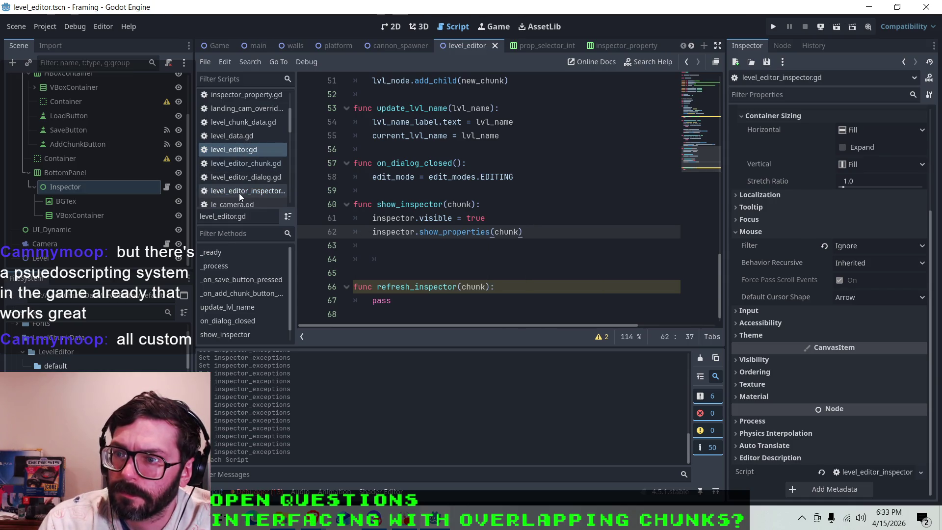
left_click(239, 193)
- Define show_properties(chunk) in level_editor_inspector.gd containing the pasted property-printing loop
left_click(383, 102)
key("Return")
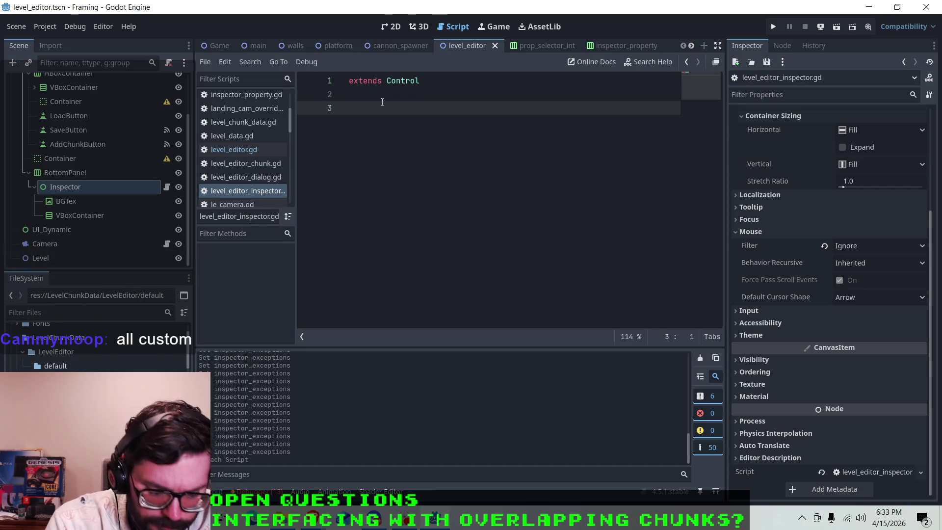
type("func show_p")
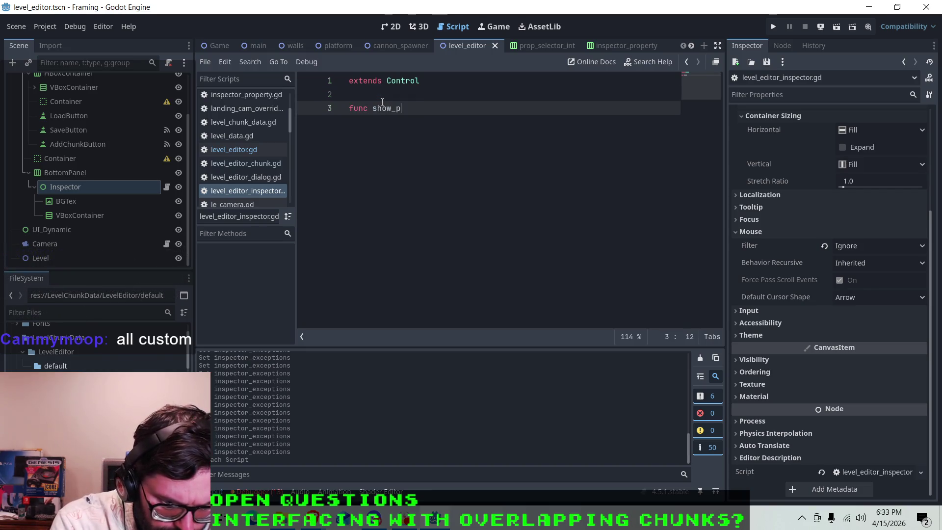
type("roperties(level_chunk")
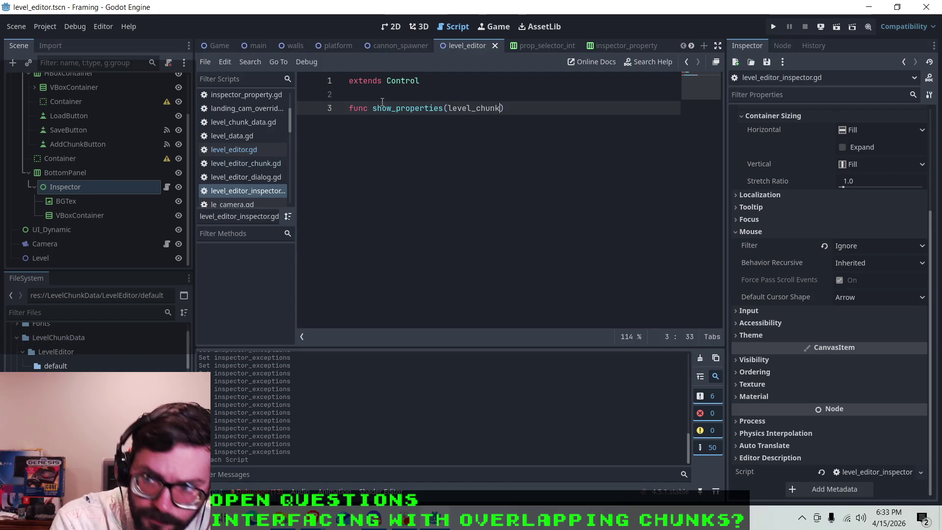
key("Left")
key("Left")
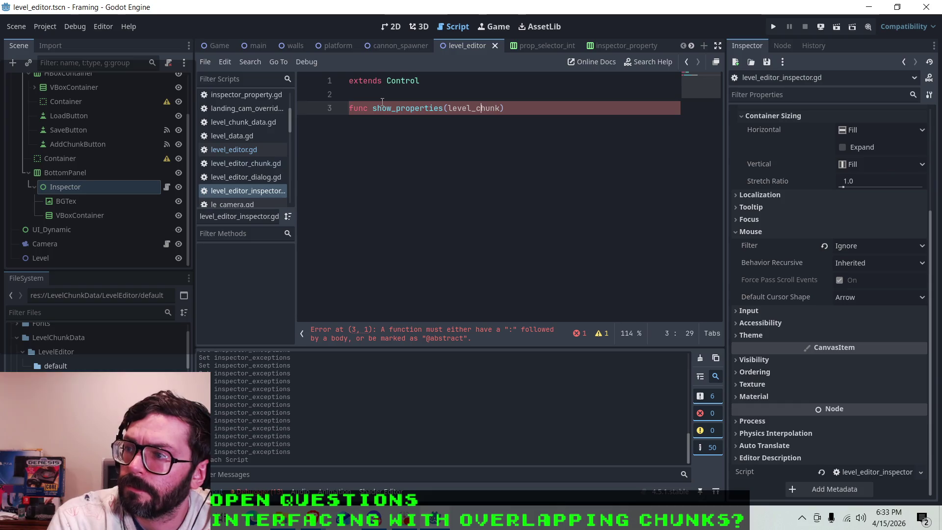
key("Left")
key("BackSpace")
key("BackSpace")
key("BackSpace")
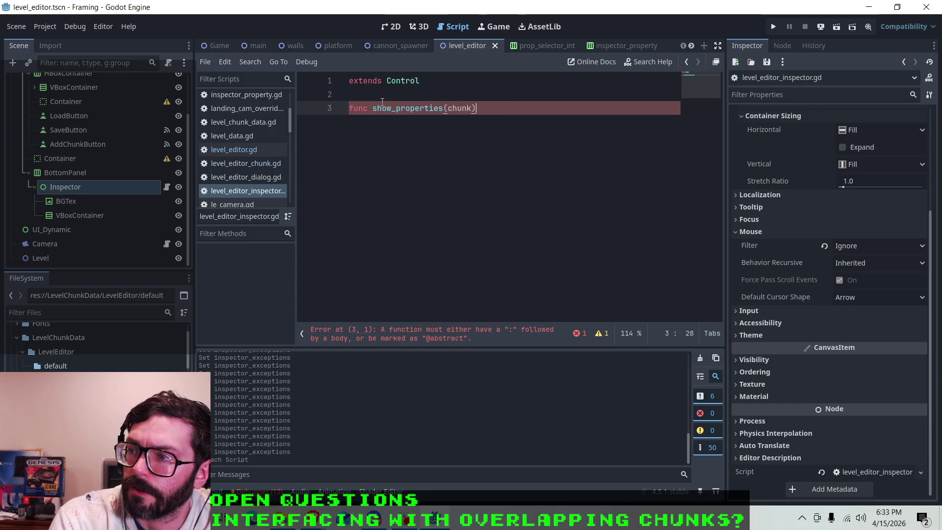
key("ctrl+v")
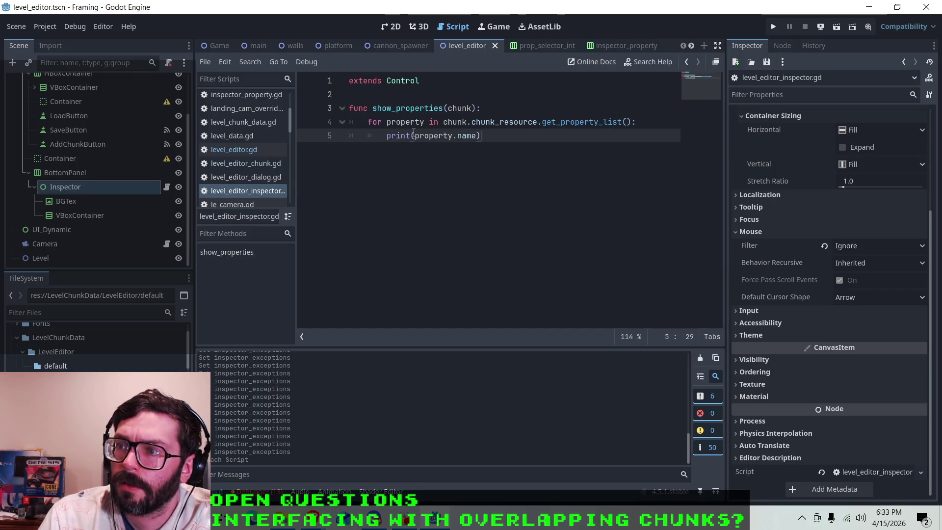
key("Up")
key("Up")
key("Up")
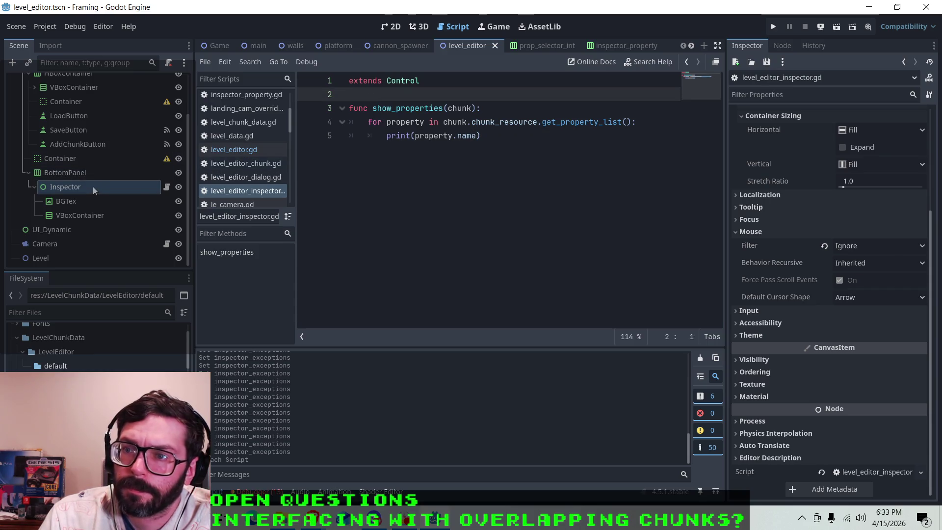
scroll(812, 164, "up", 5)
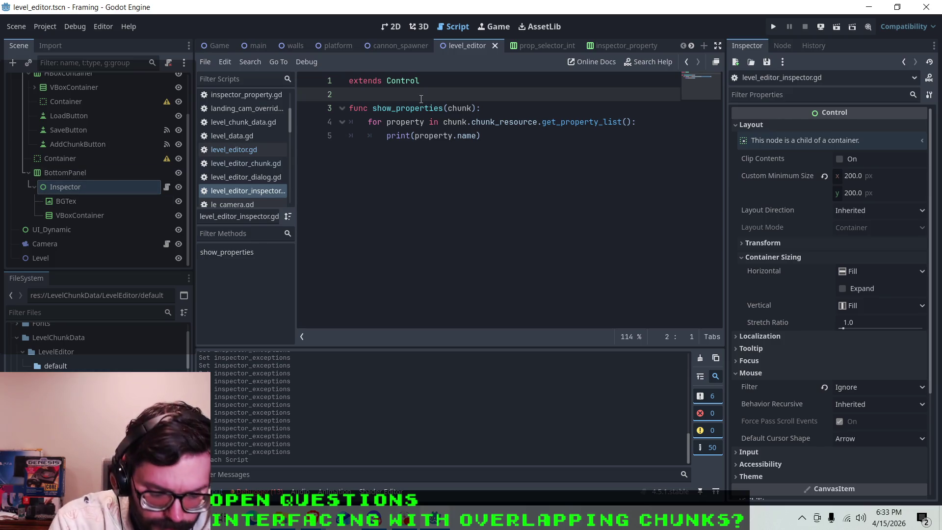
key("Return")
type("@")
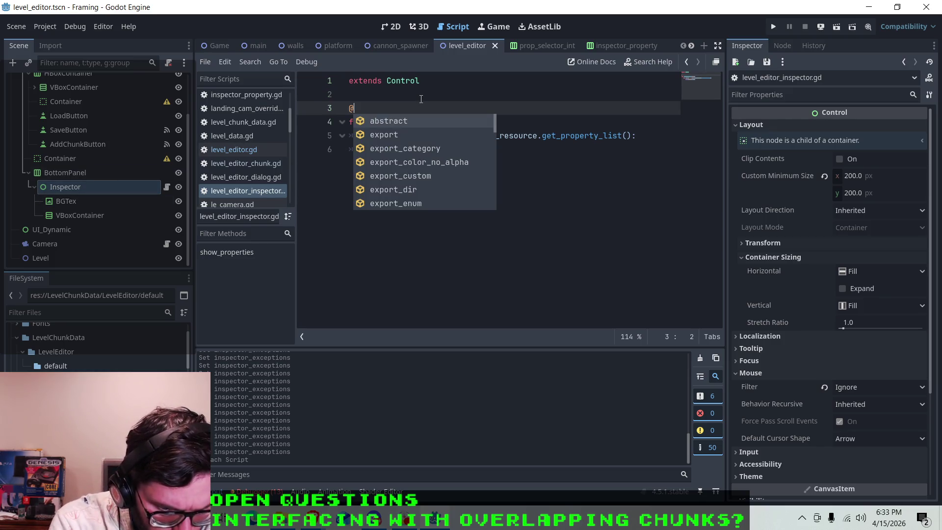
type("export ")
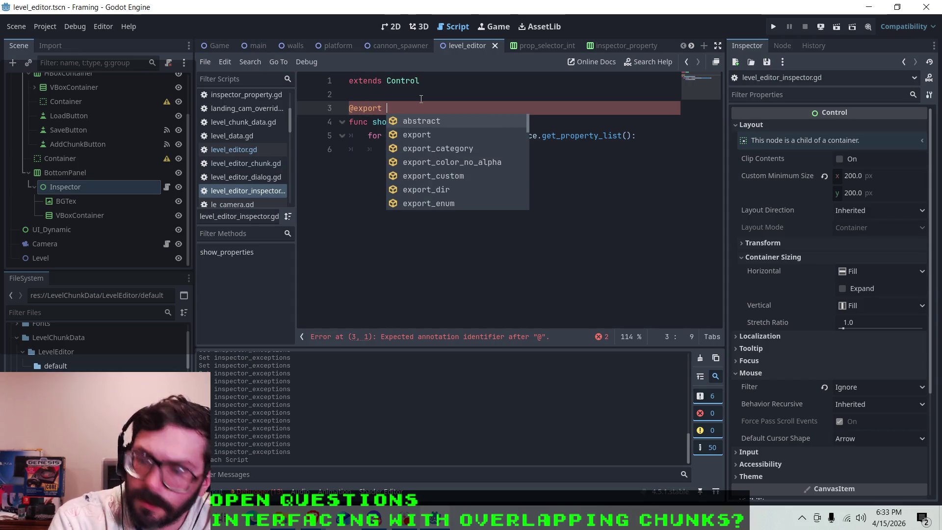
type("var ")
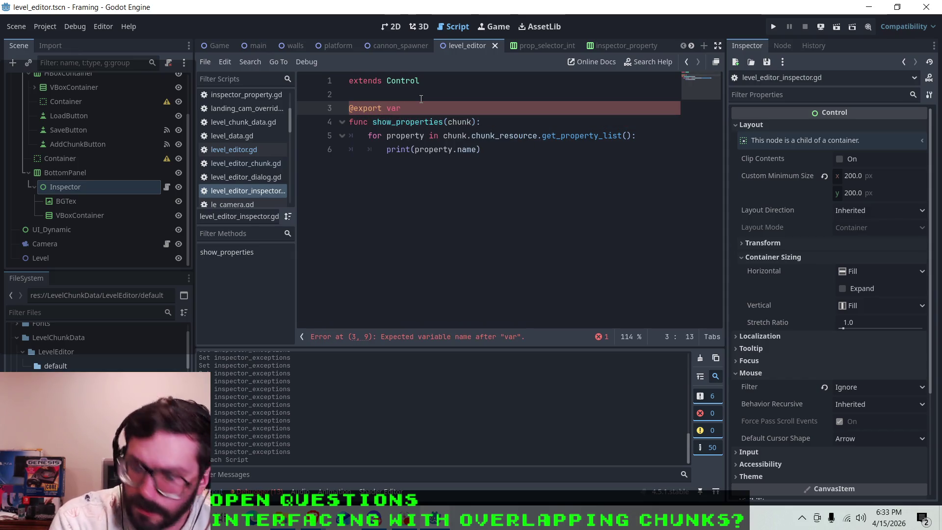
type("inpect")
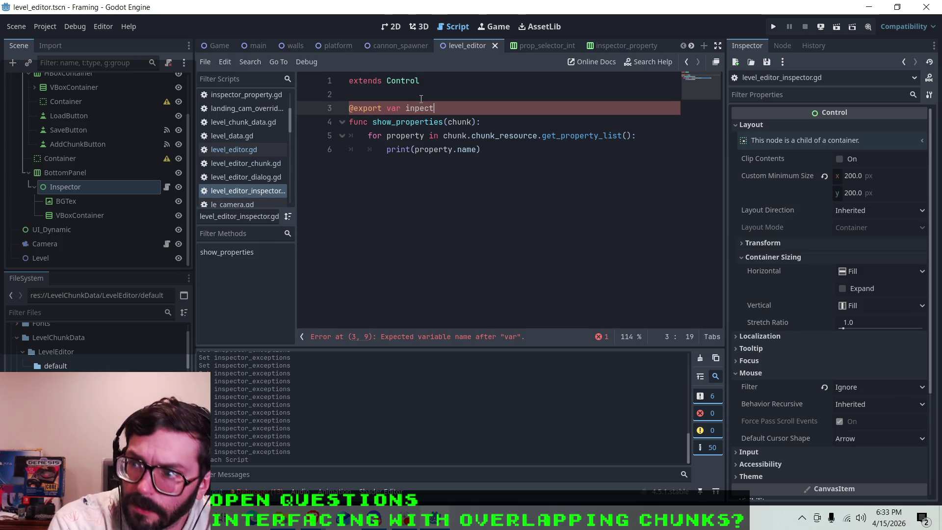
key("BackSpace")
key("BackSpace")
key("BackSpace")
type("prope")
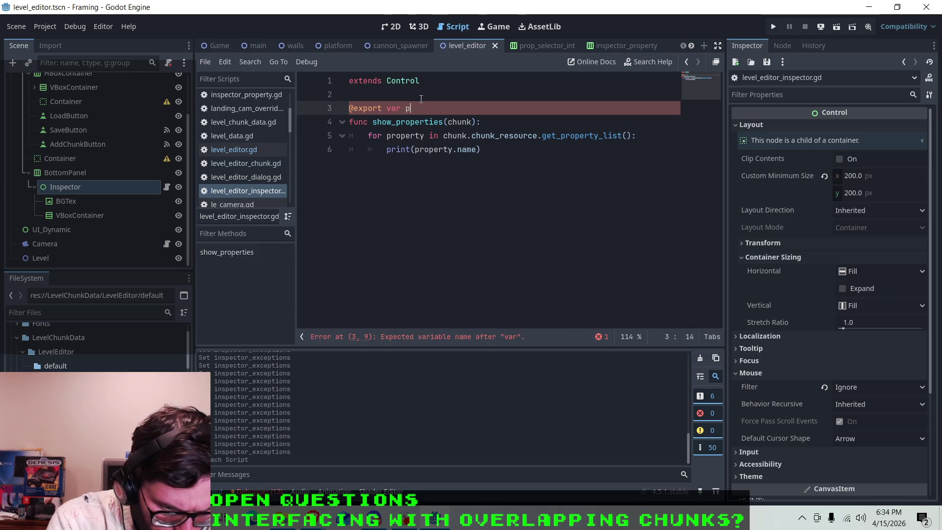
type("rty_scene")
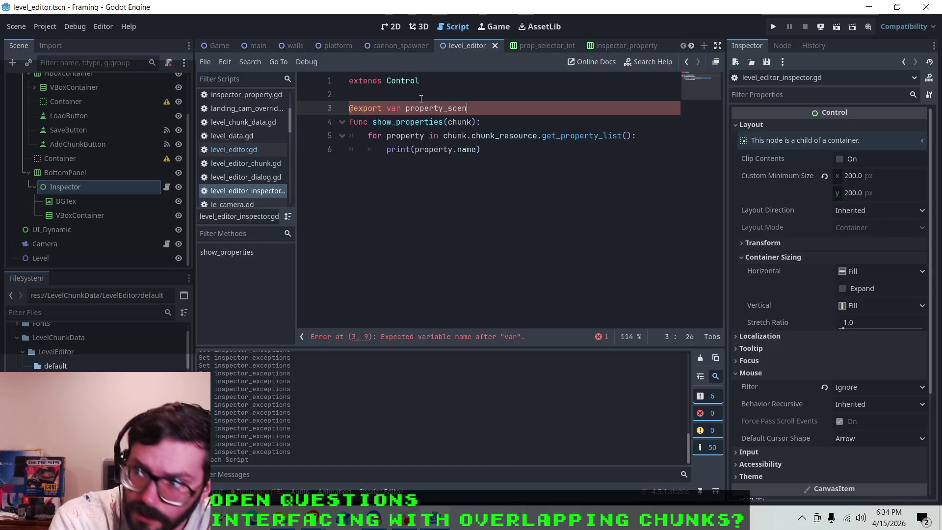
type(":")
type("Packed")
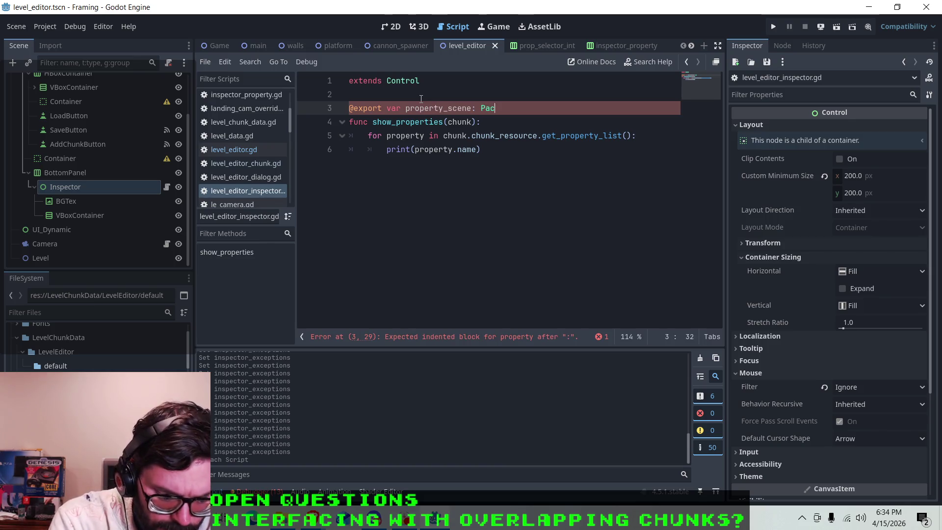
type("Sc")
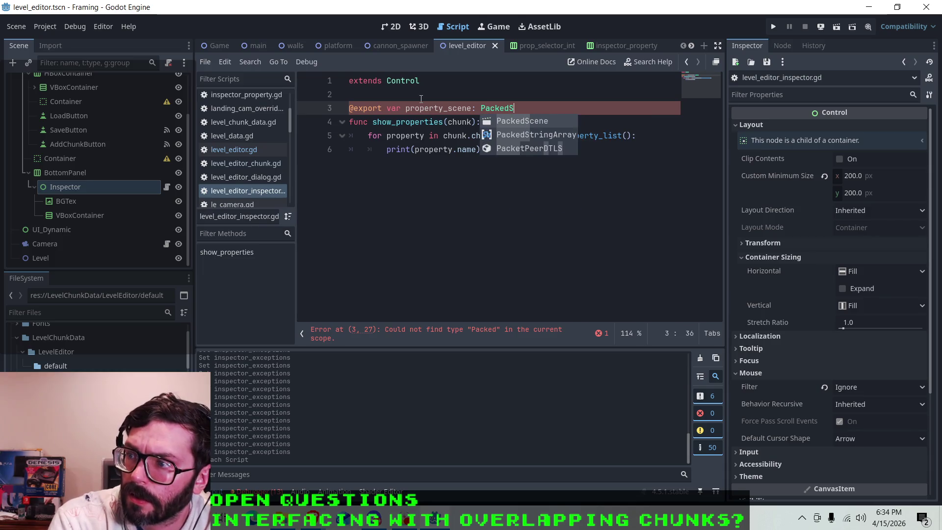
key("Return")
key("Return")
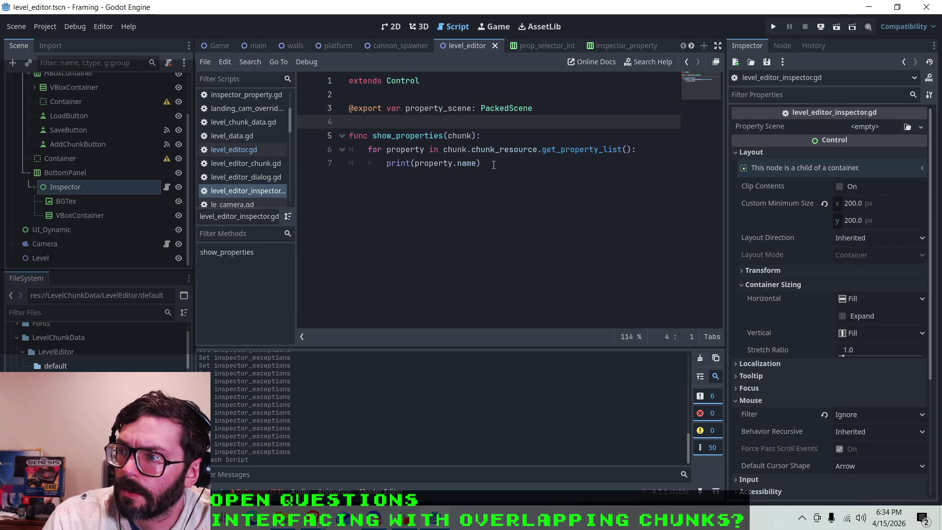
left_click(488, 164)
key("Return")
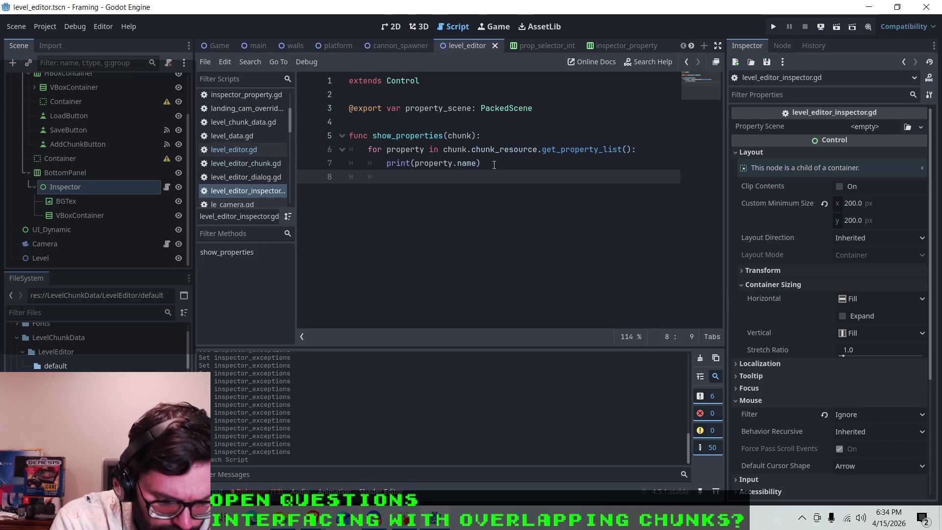
- Add var new_prop = property_scene.instantiate() inside the loop
type("var new_")
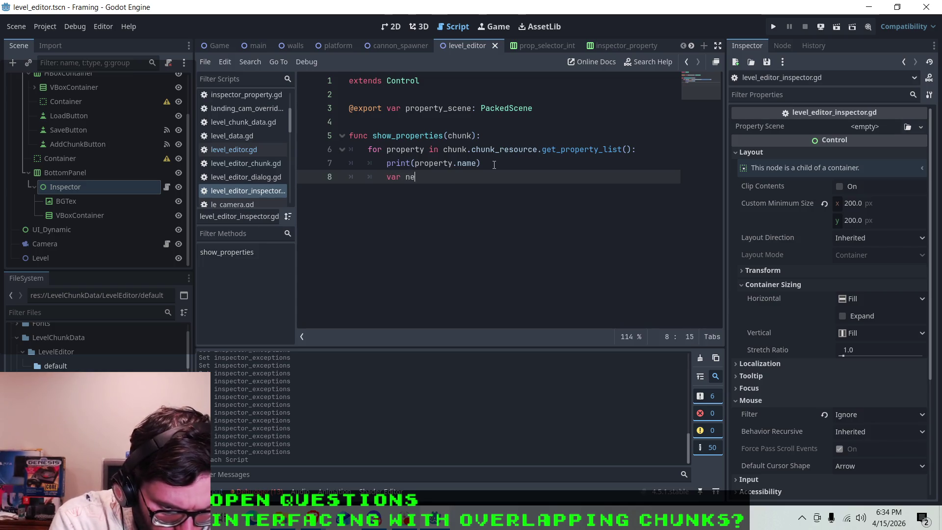
type("prop = p")
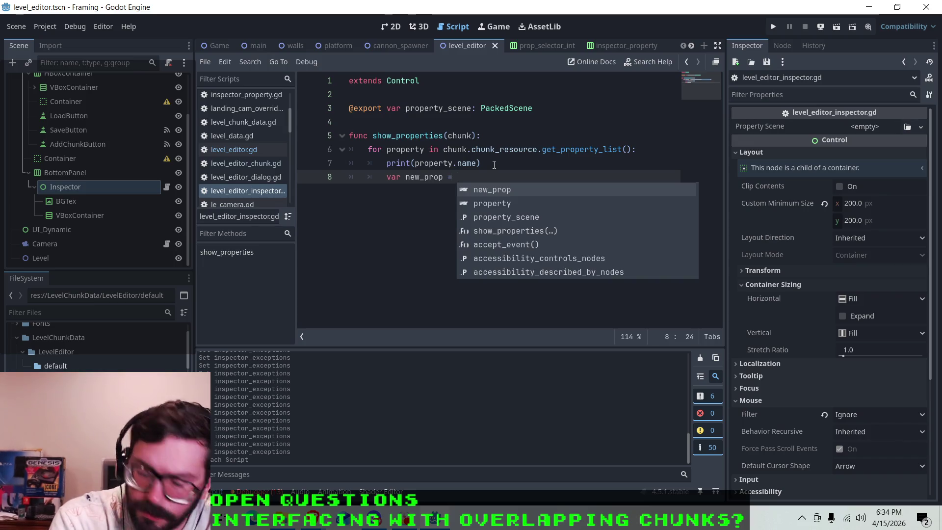
type("ropert")
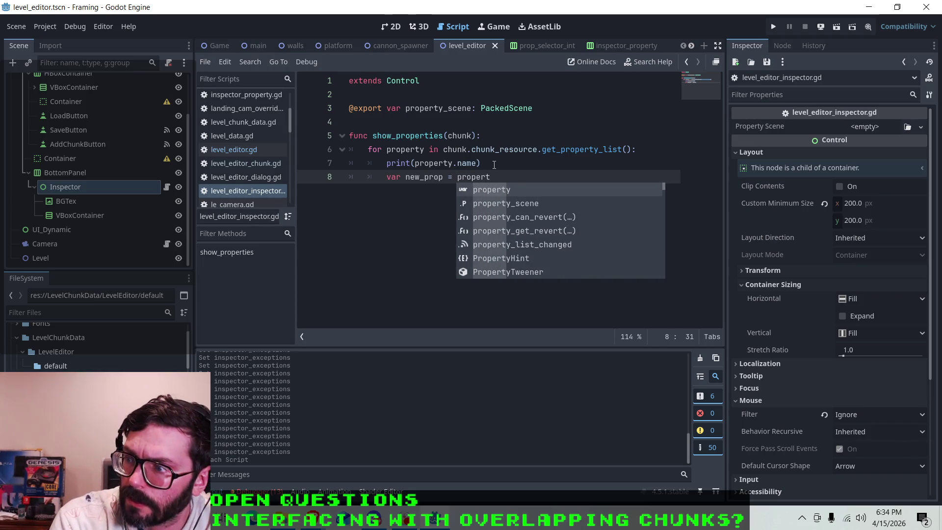
key("Down")
key("Return")
type("instrantiate")
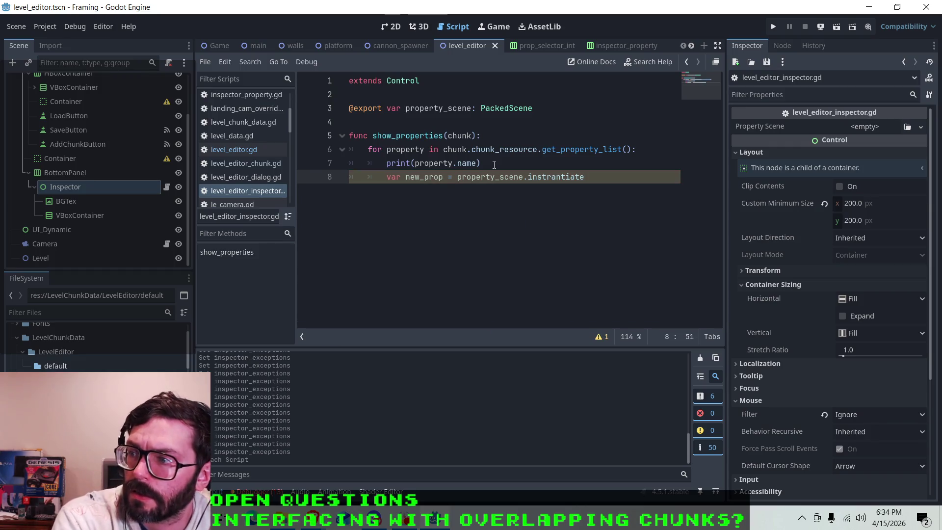
key("Left")
key("Left")
key("BackSpace")
key("Right")
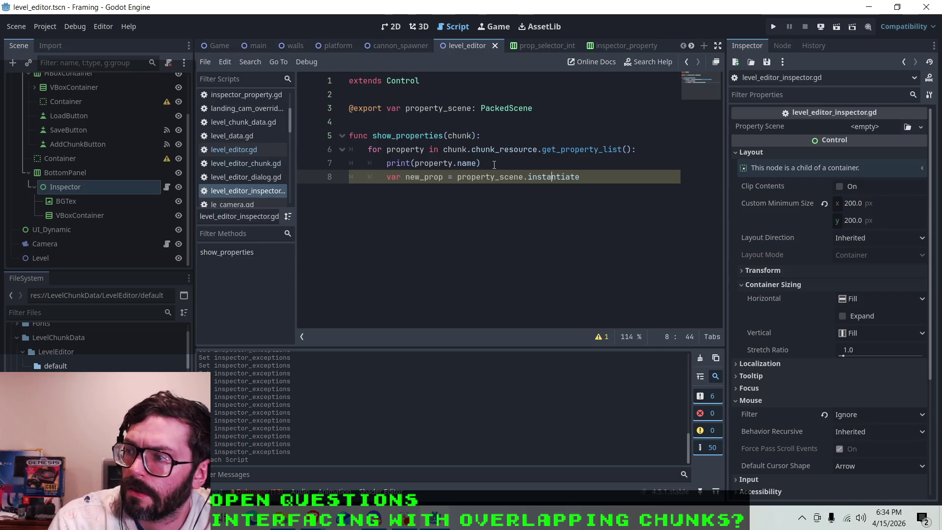
left_click(585, 176)
type("(")
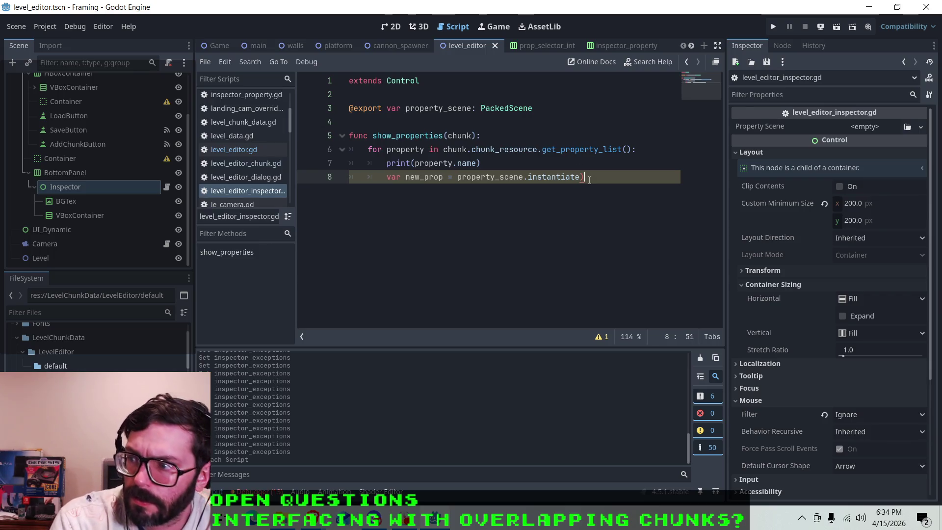
type("(")
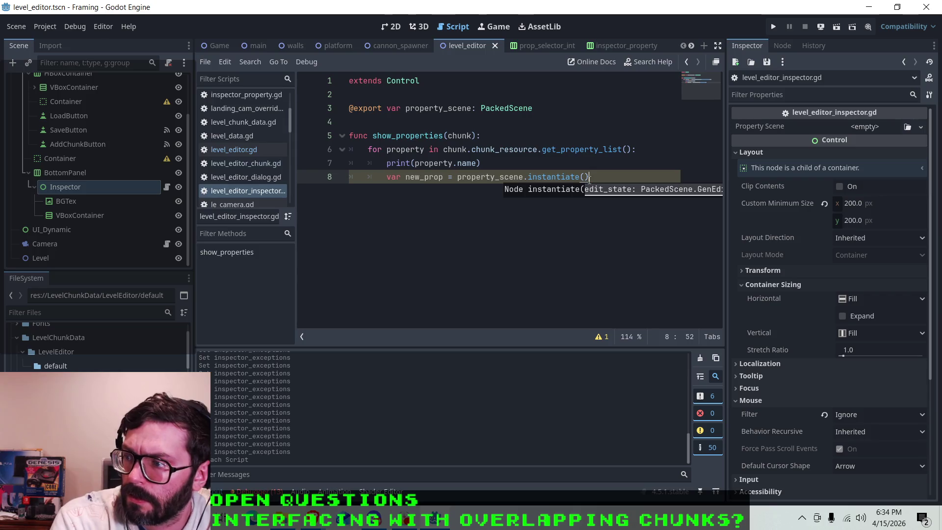
key("Return")
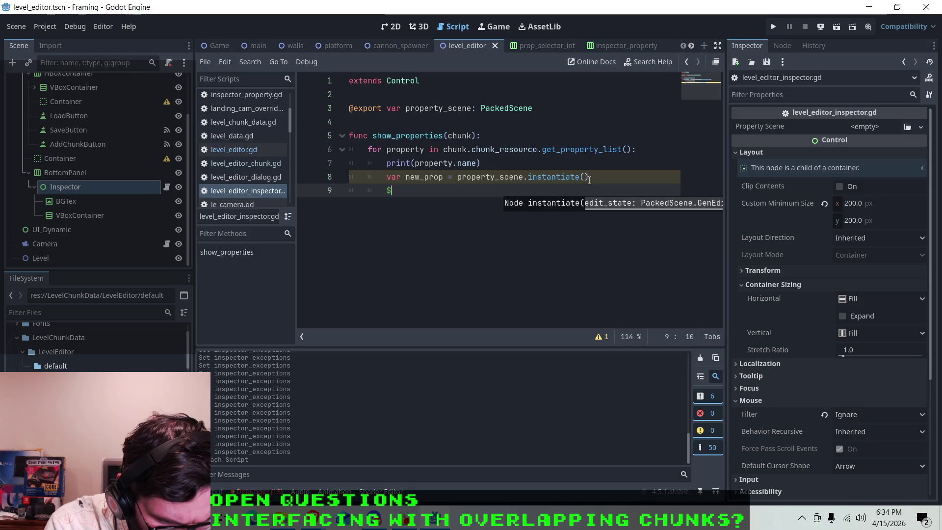
- Add $VBoxContainer.add_child(new_prop) below it and save the script
type("$VBoxContainer.add_c")
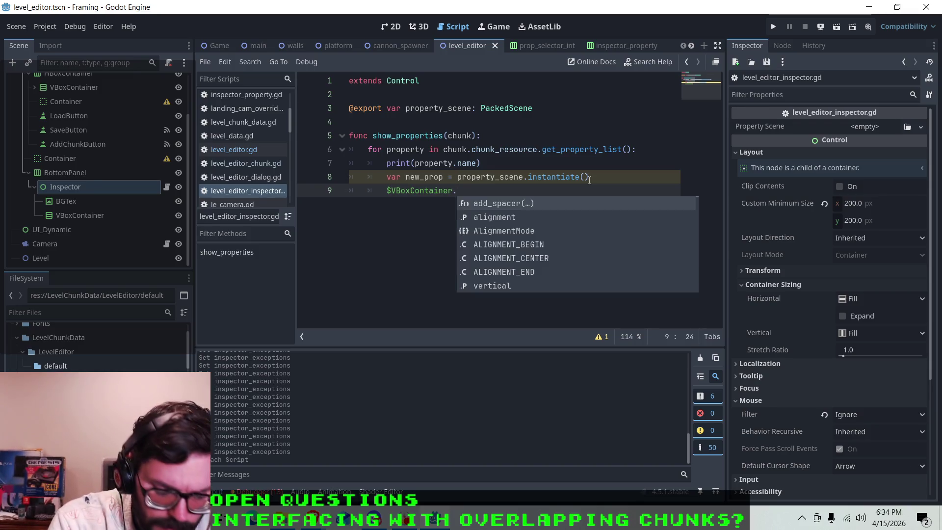
type("hil")
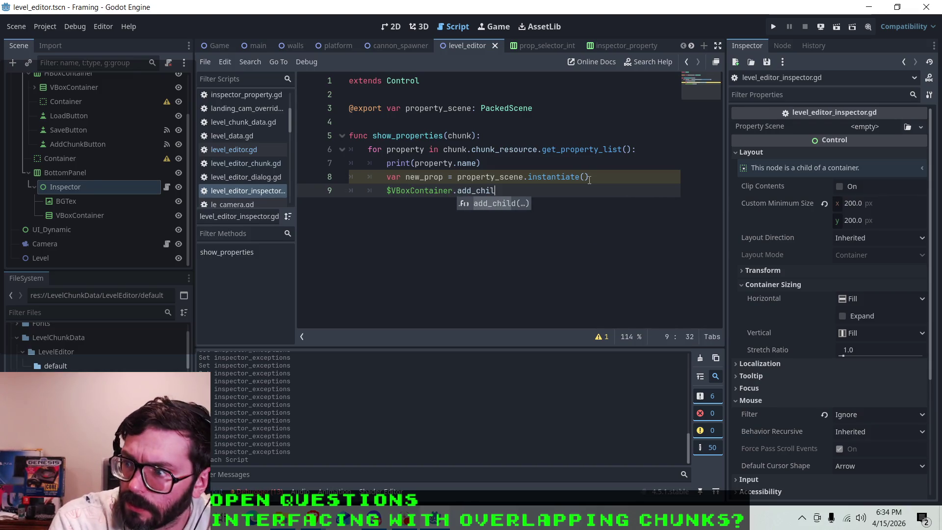
key("Return")
type("new_o")
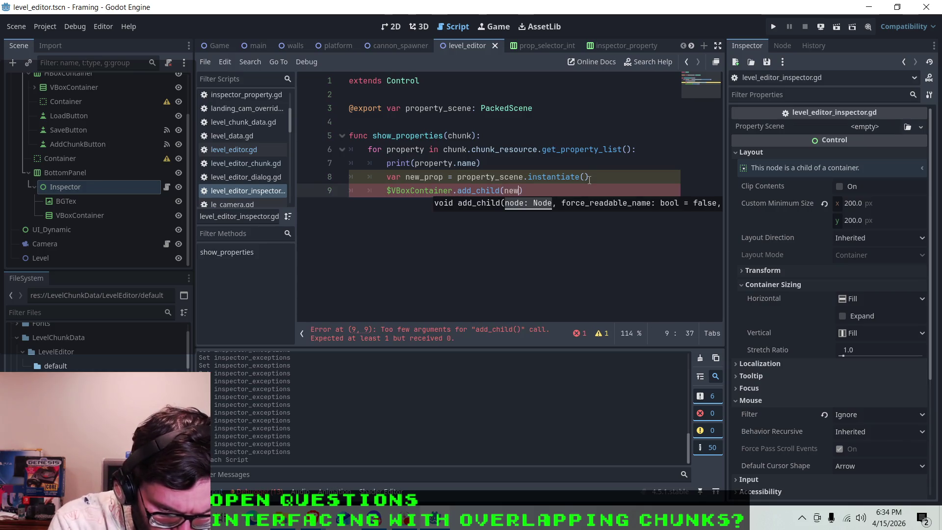
key("BackSpace")
type("prop)")
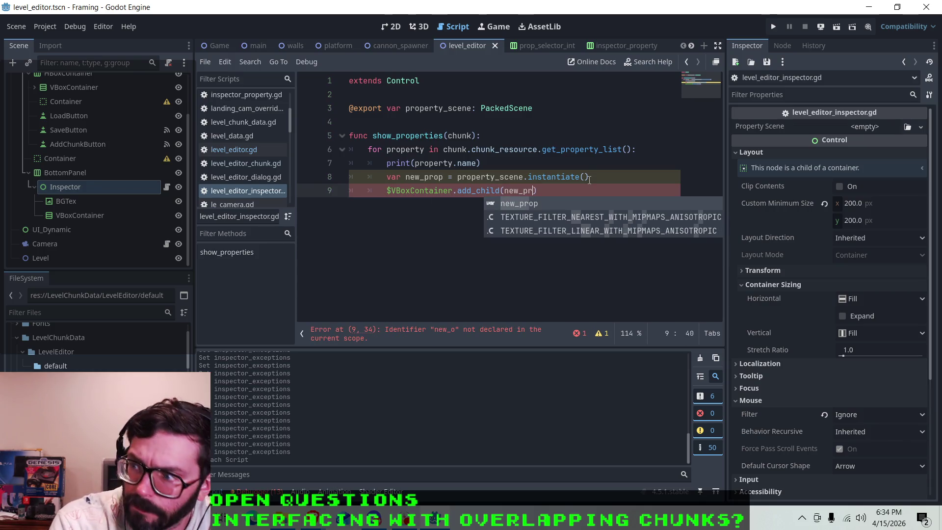
key("ctrl+s")
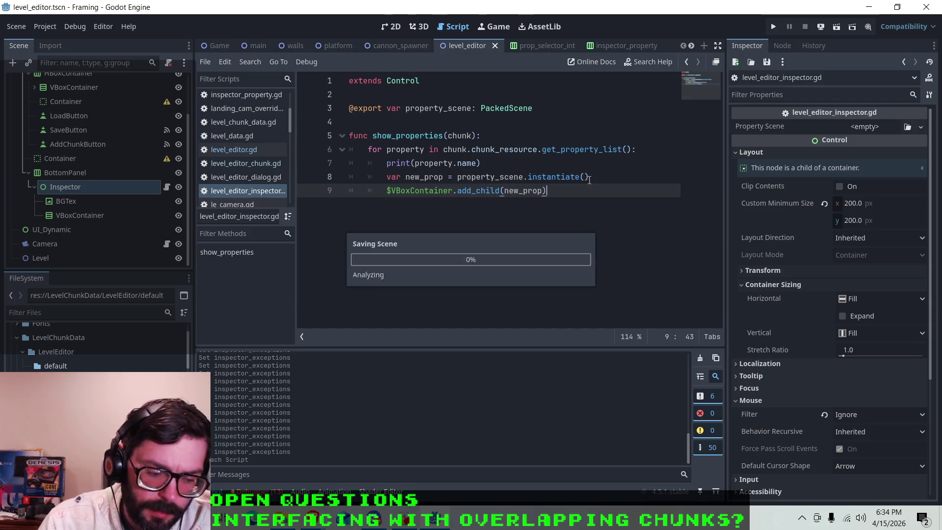
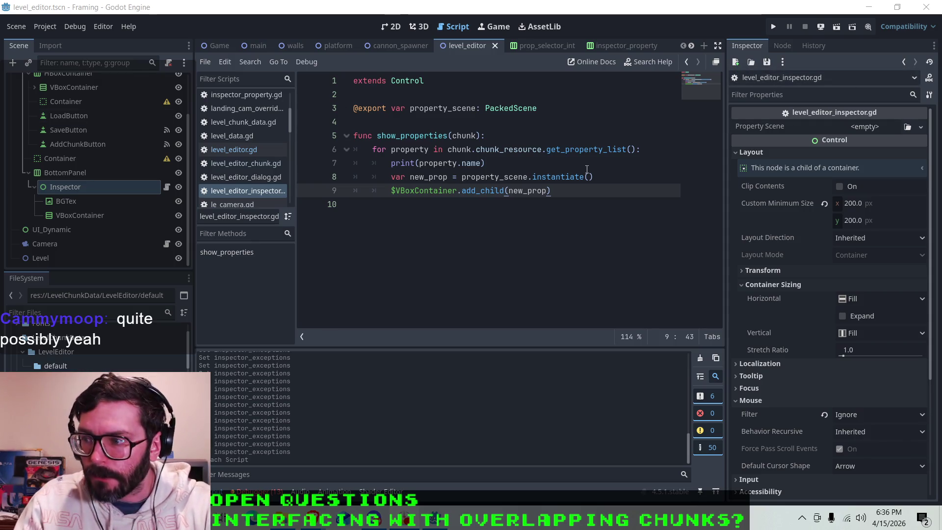
- Switch to the inspector_property scene tab in the editor
left_click(604, 182)
left_click(574, 196)
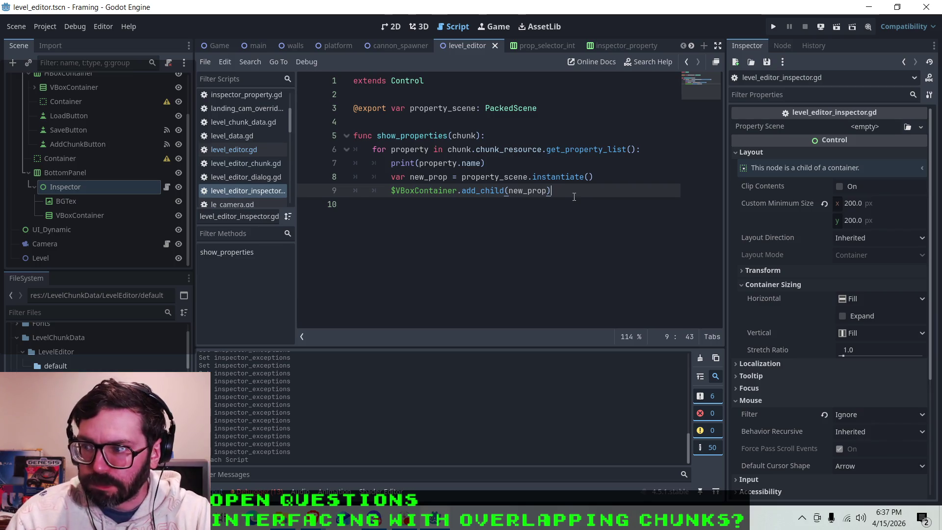
left_click(606, 45)
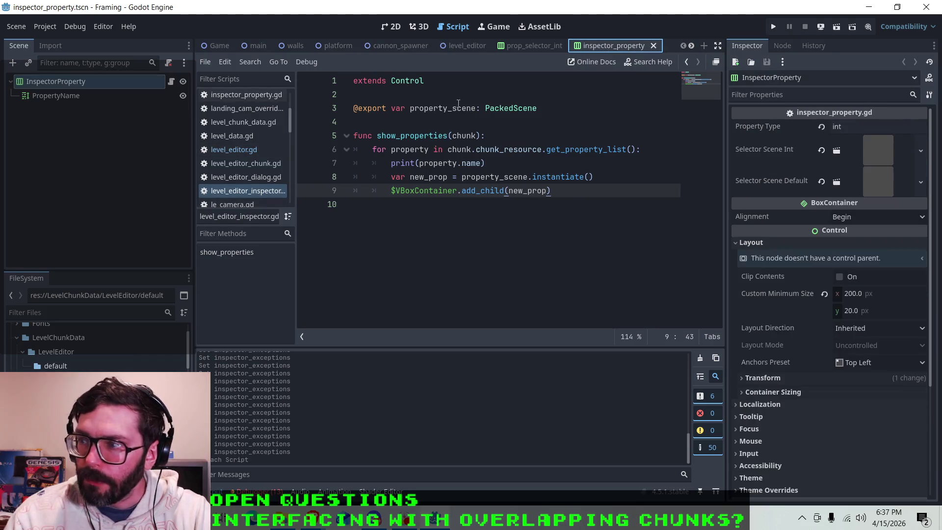
- After checking the 2D layout, add new_prop.set_name(property.name) to show_properties, replacing the get_node attempt
left_click(391, 26)
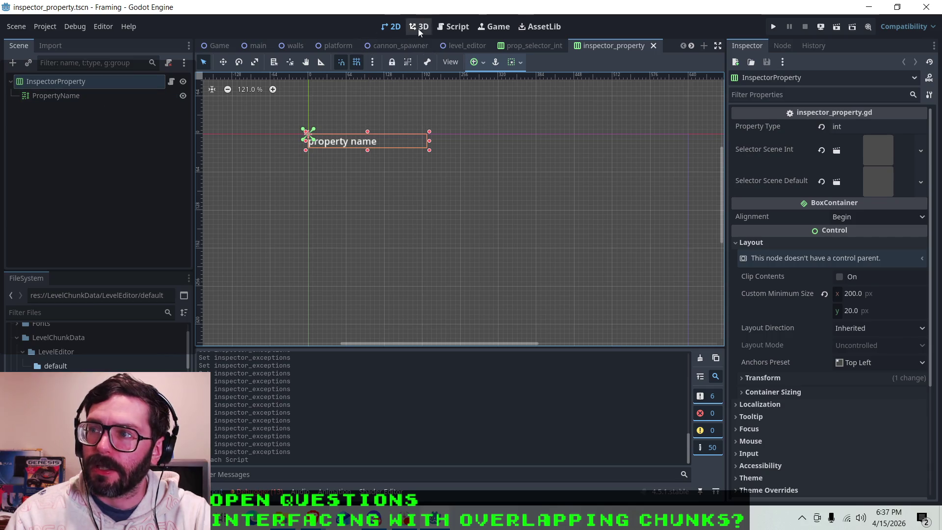
left_click(446, 27)
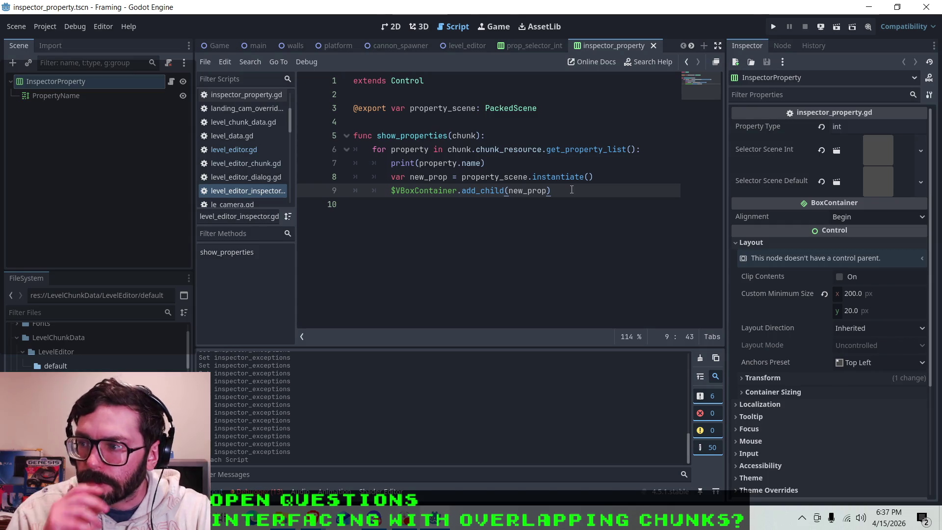
key("Return")
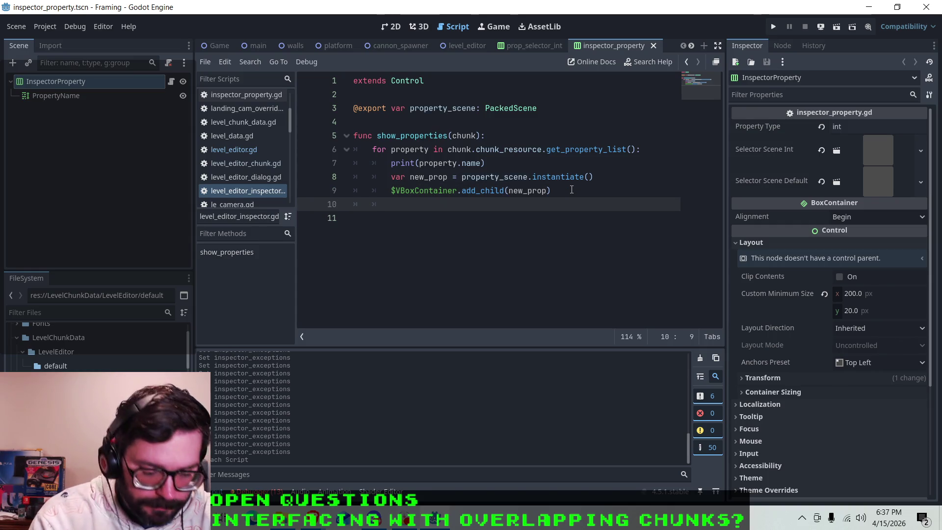
type("new_")
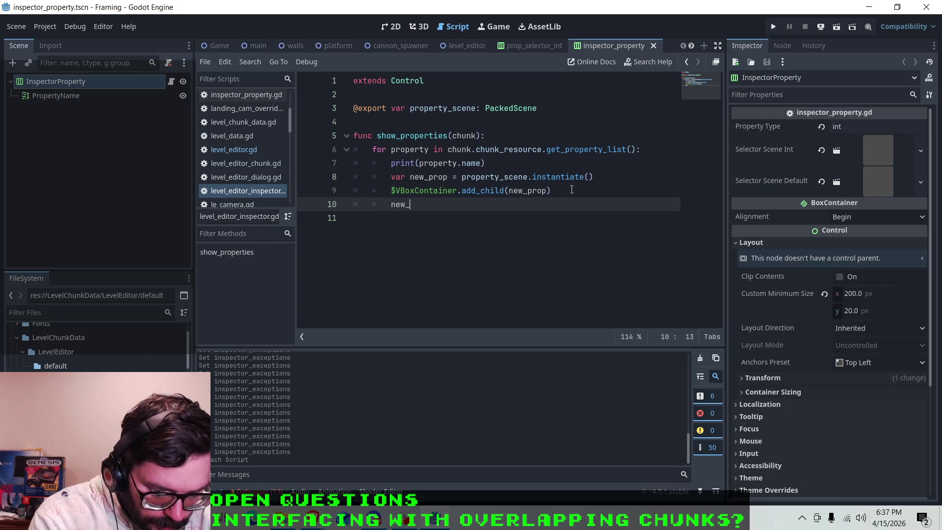
type("prop.")
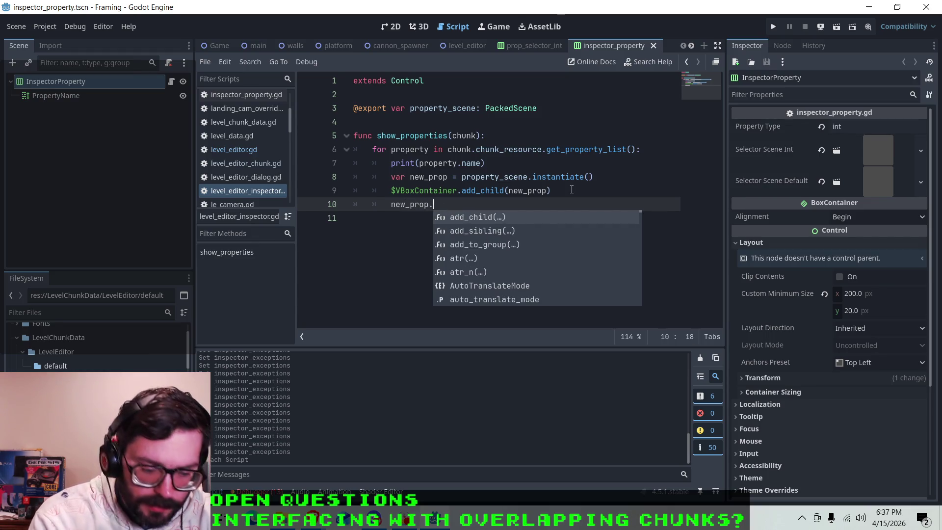
type("get_node(")
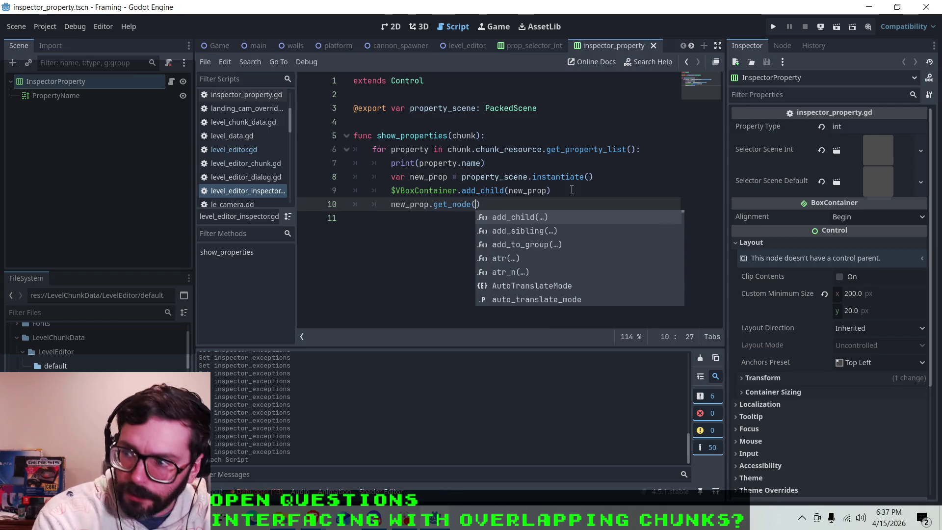
type("\"")
type("Propert")
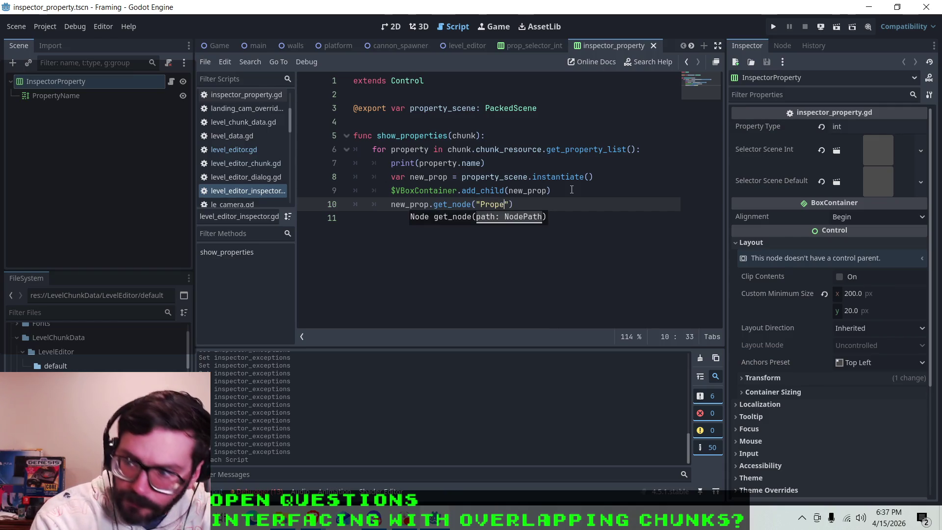
type("yName")
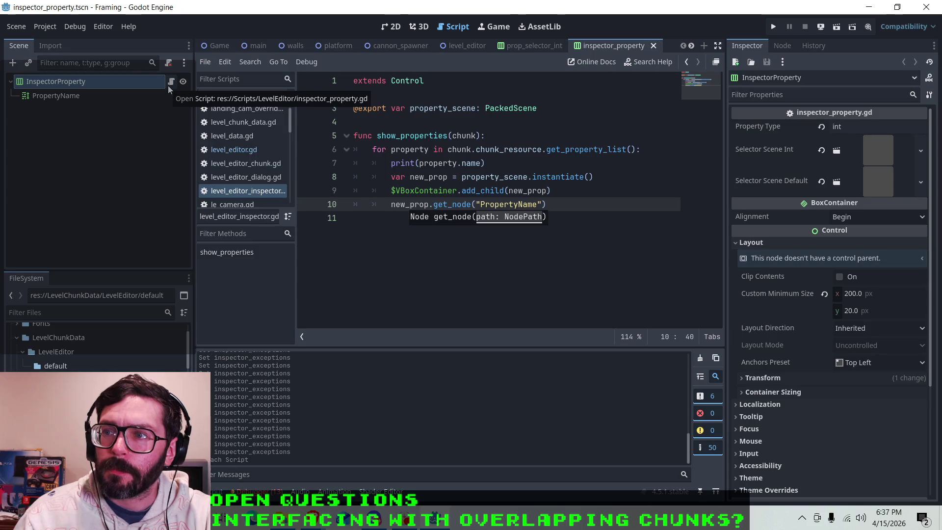
left_click(523, 208)
left_click_drag(549, 206, 434, 204)
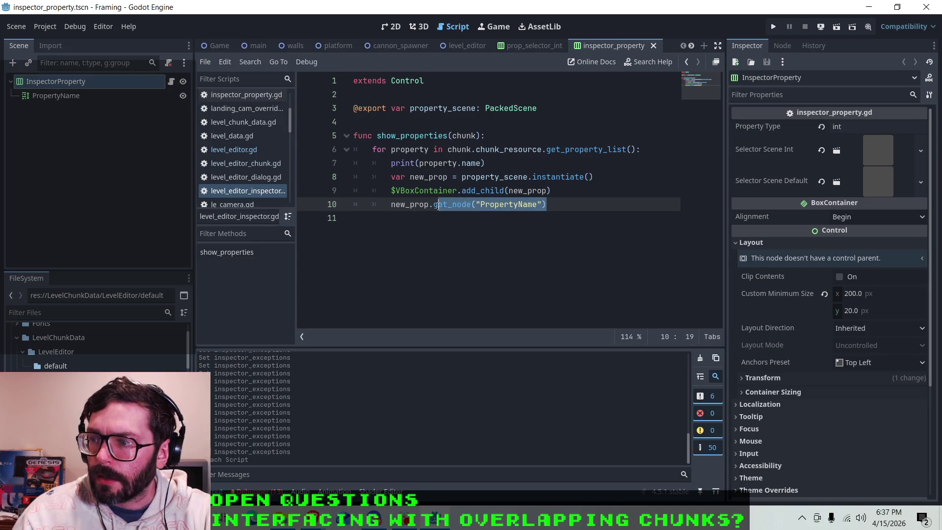
type("set_name")
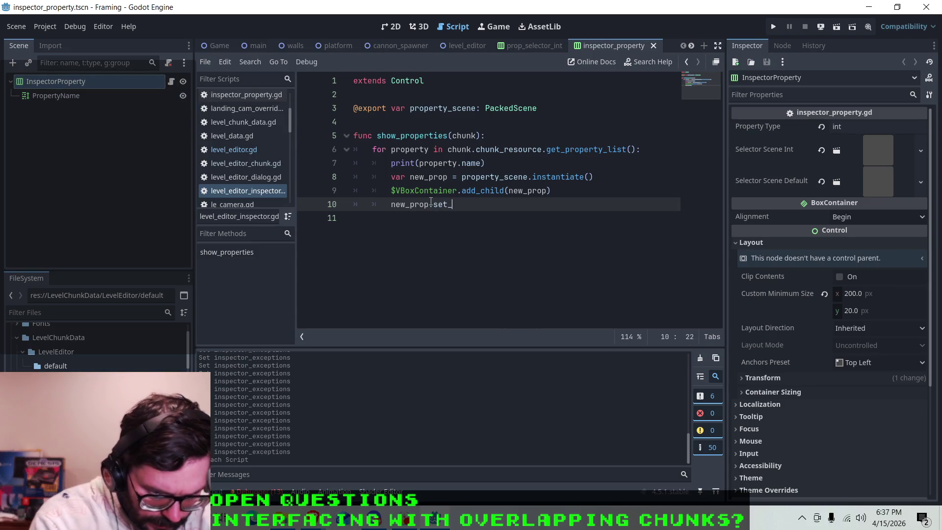
type("(")
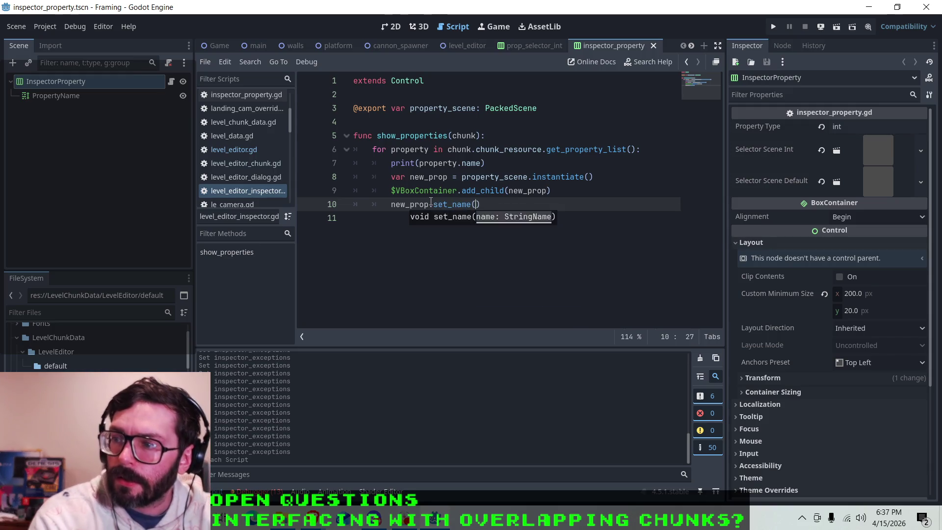
type("property.")
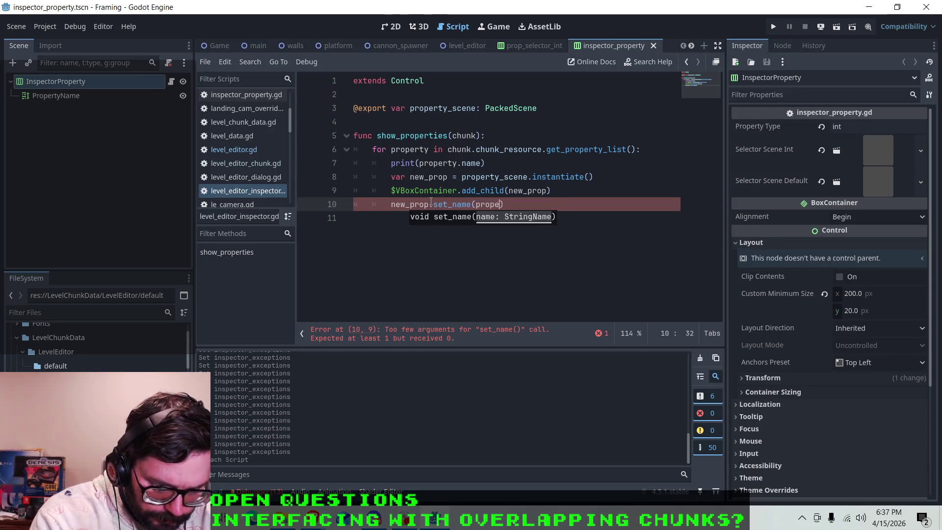
type("name")
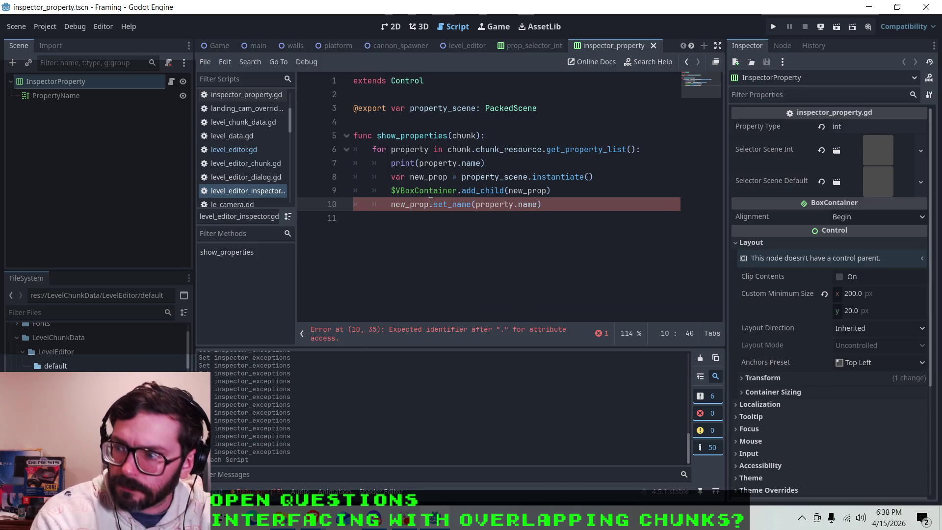
left_click_drag(553, 203, 392, 205)
key("ctrl+c")
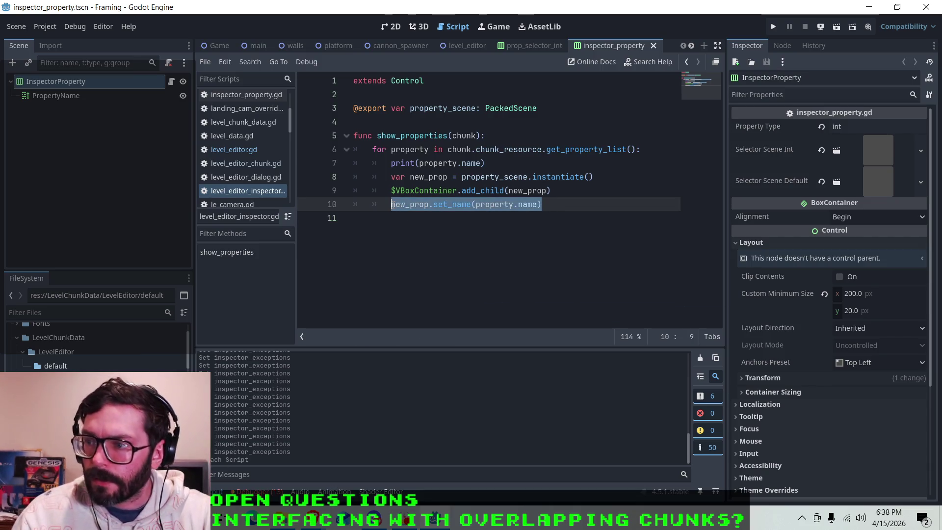
- Move the set_name call to just after the instantiate line, before add_child
left_click(502, 169)
key("Return")
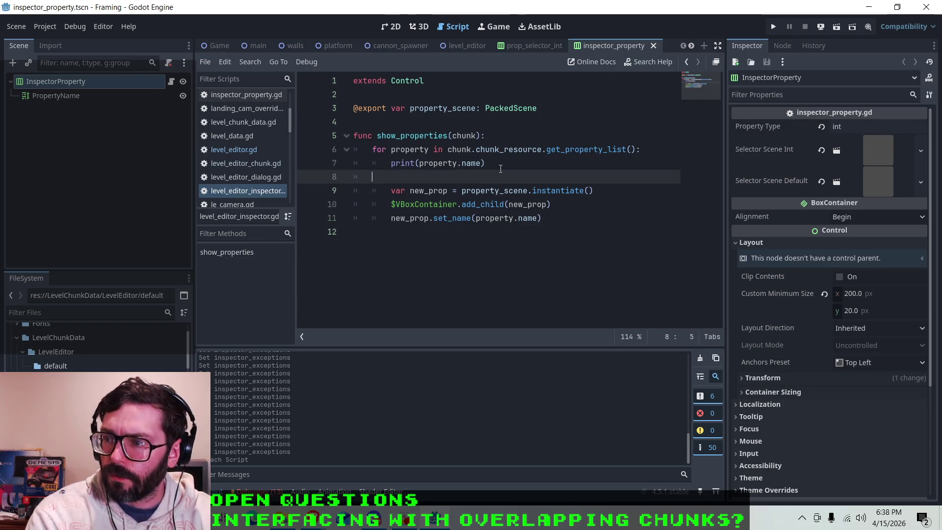
key("BackSpace")
key("BackSpace")
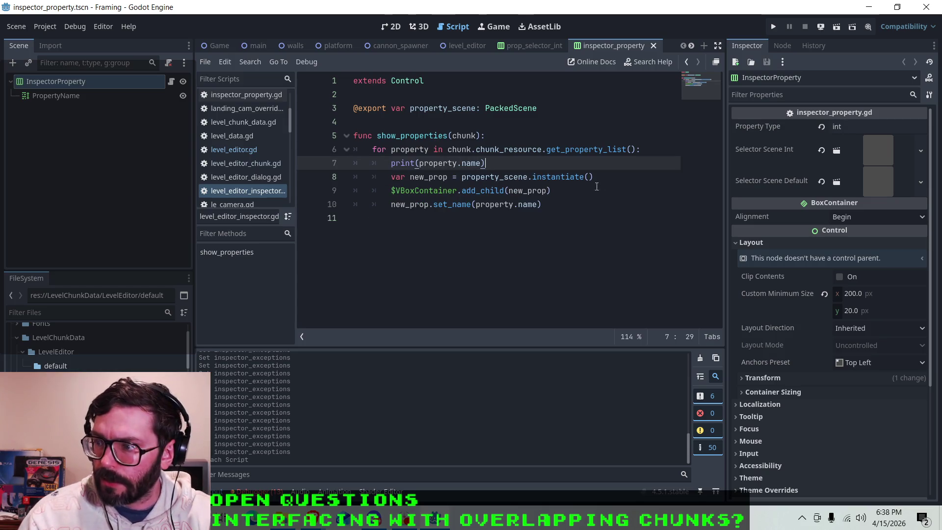
left_click(608, 178)
key("Return")
key("ctrl+v")
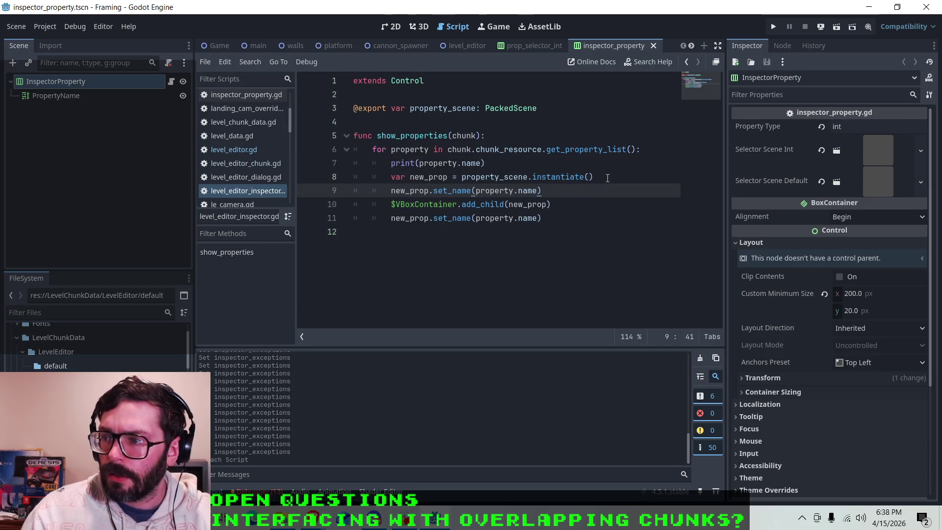
left_click_drag(543, 219, 385, 224)
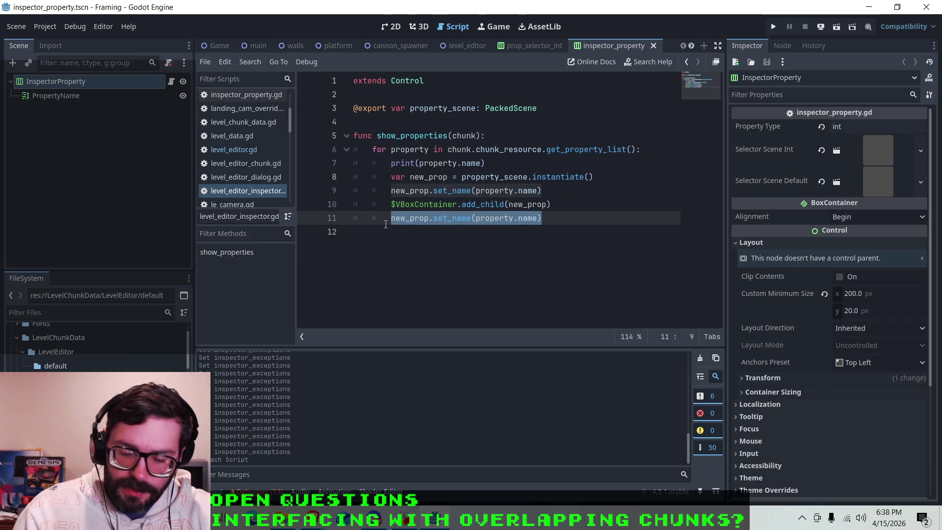
key("BackSpace")
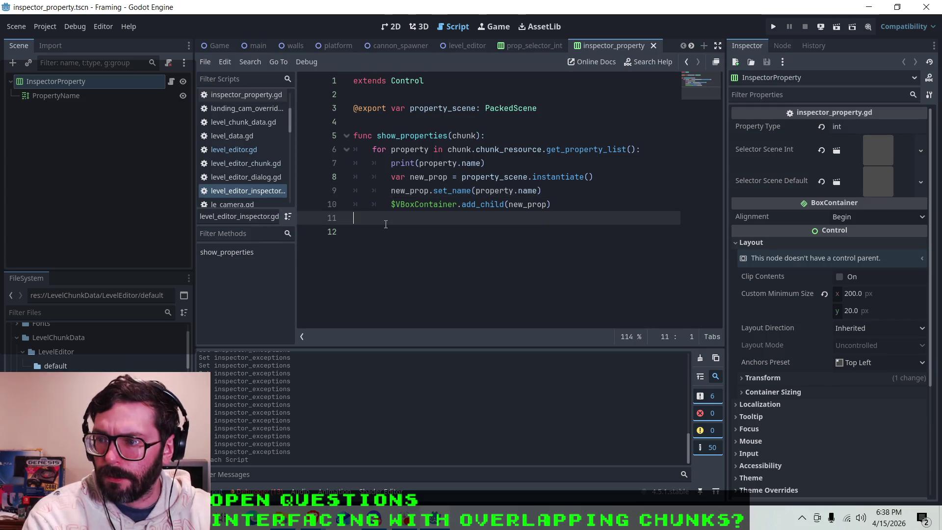
key("BackSpace")
- Rename the call to new_prop.set_prop_name(property.name) and copy it
left_click(466, 192)
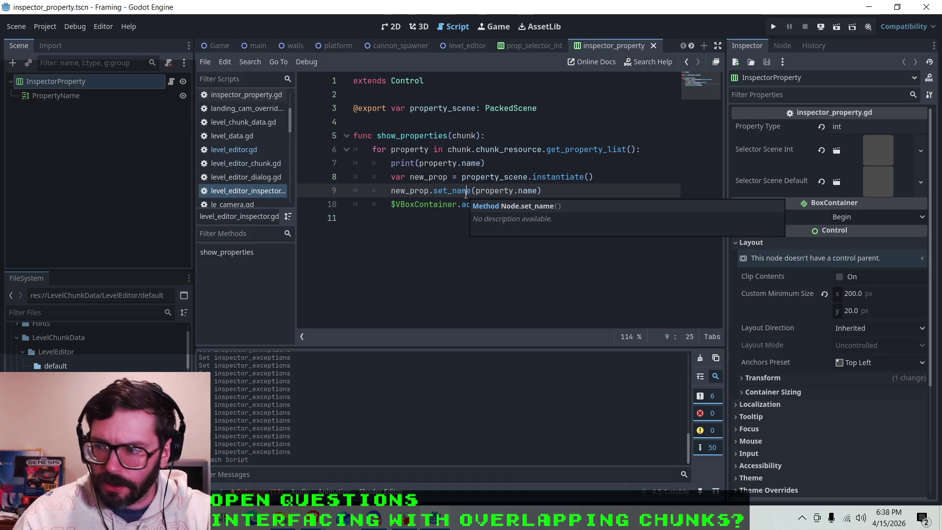
left_click(457, 191)
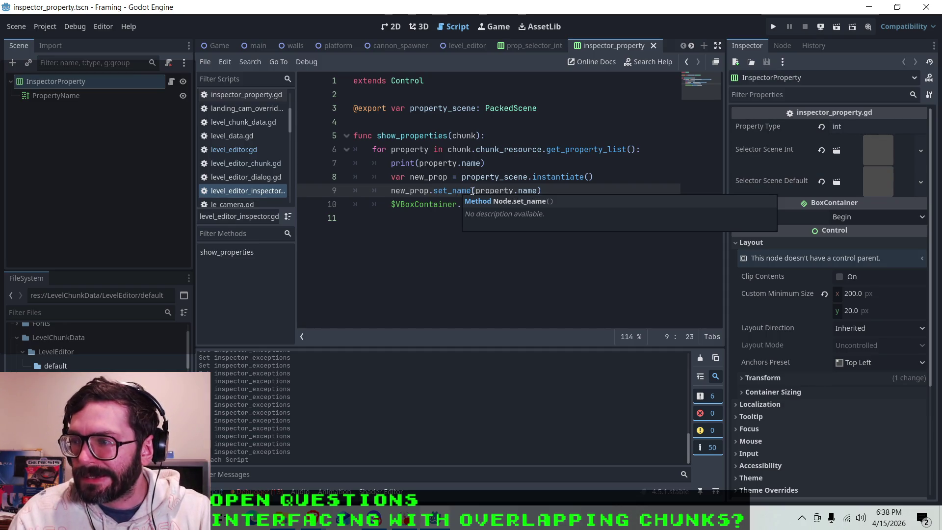
type("rop")
type("_prop")
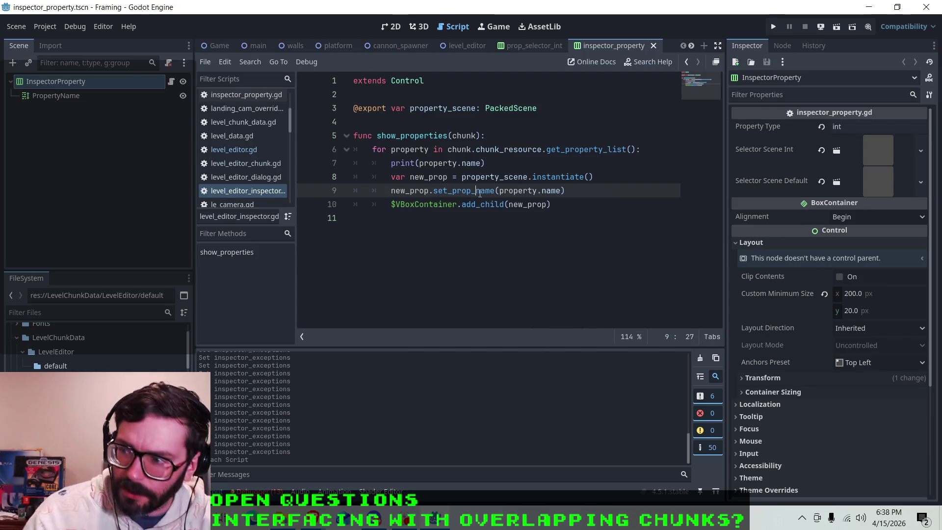
left_click_drag(565, 191, 434, 190)
right_click(446, 191)
left_click(454, 268)
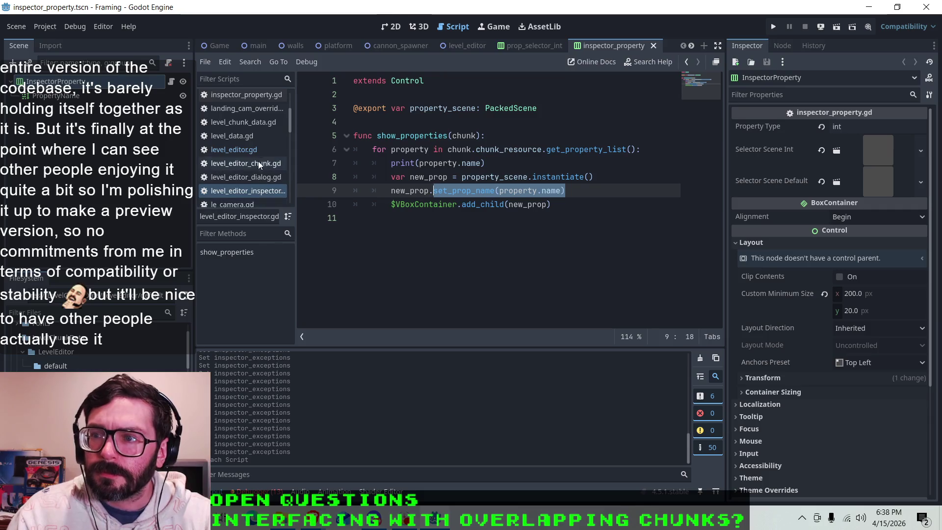
- In inspector_property.gd, paste the set_prop_name call and change its argument to new_name
left_click(170, 83)
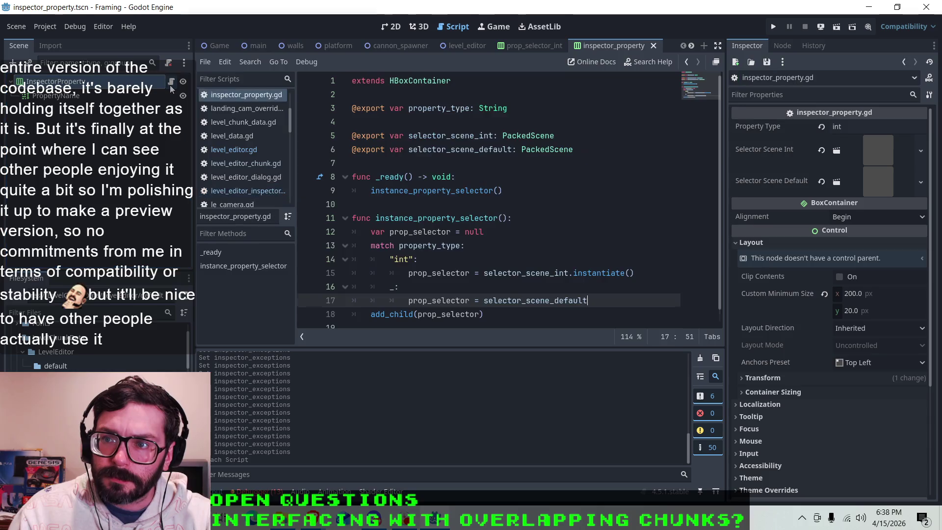
scroll(384, 192, "down", 1)
left_click(383, 192)
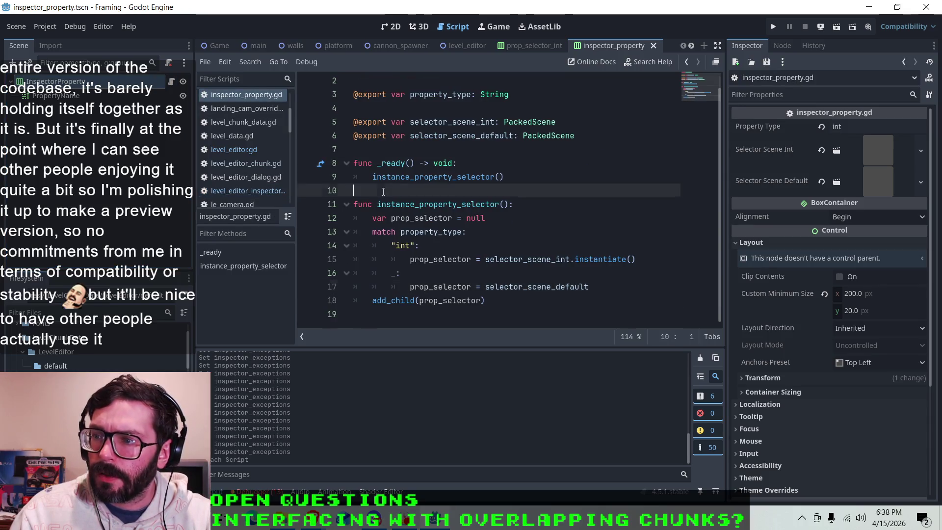
left_click(514, 301)
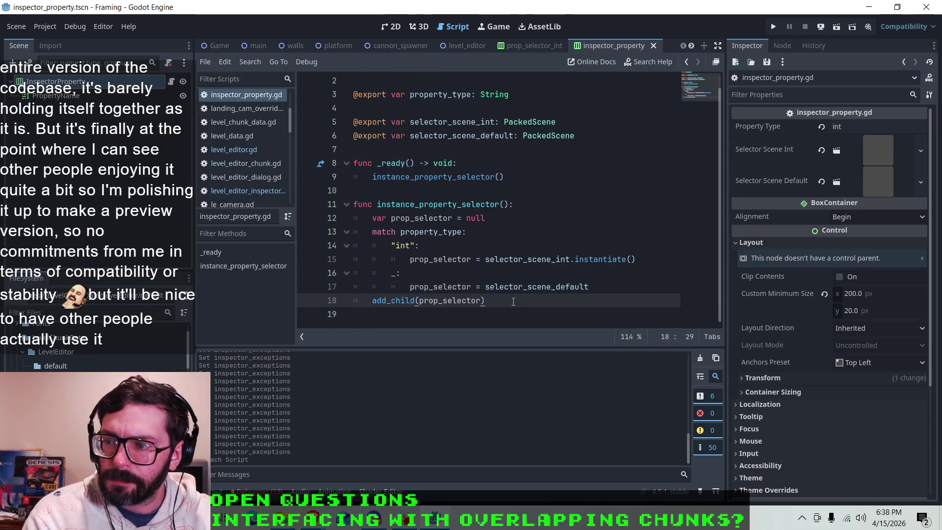
key("Return")
key("BackSpace")
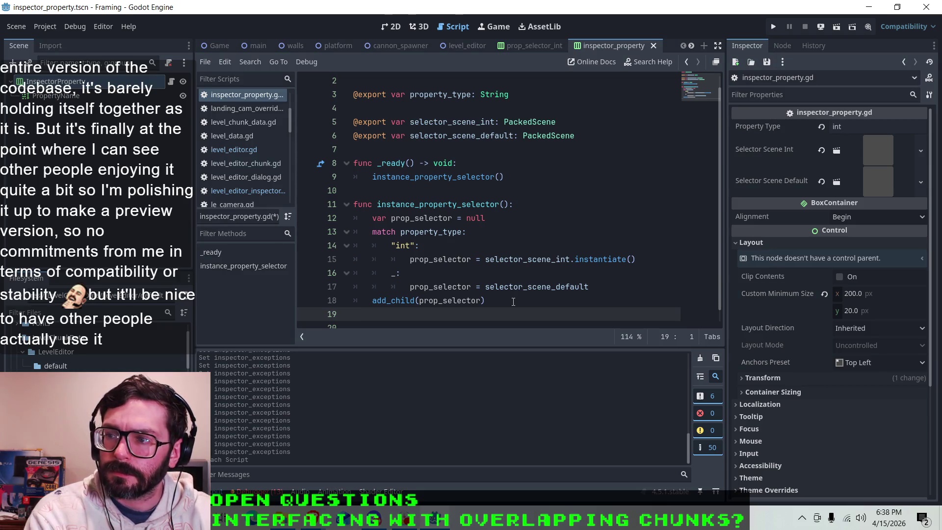
key("Return")
key("ctrl+v")
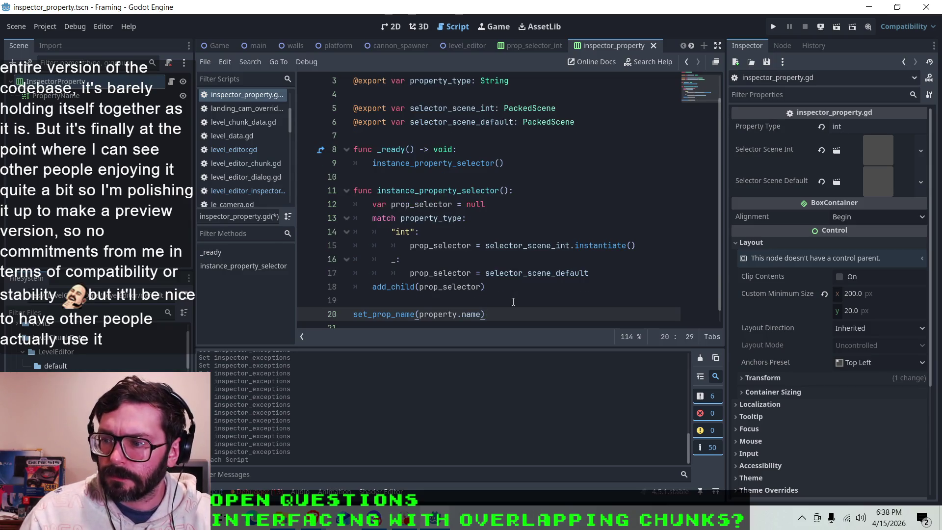
left_click_drag(482, 314, 419, 315)
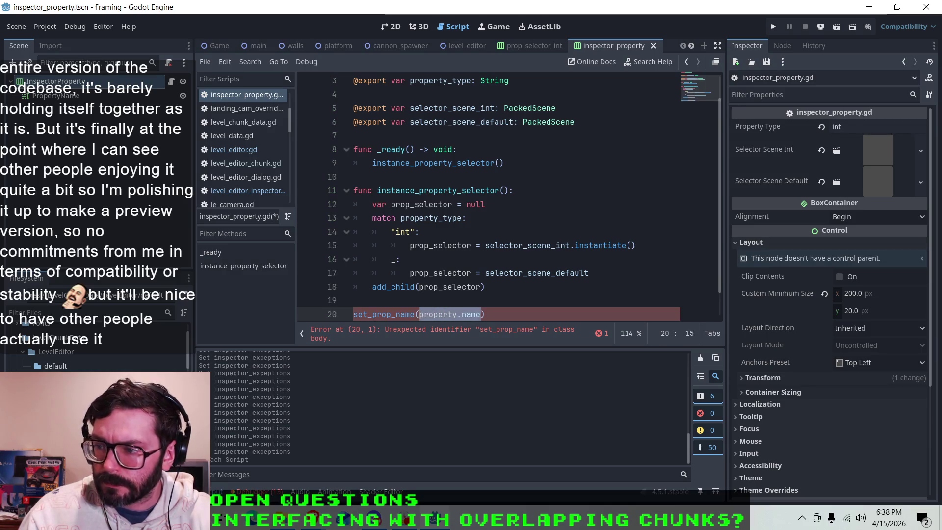
type("new")
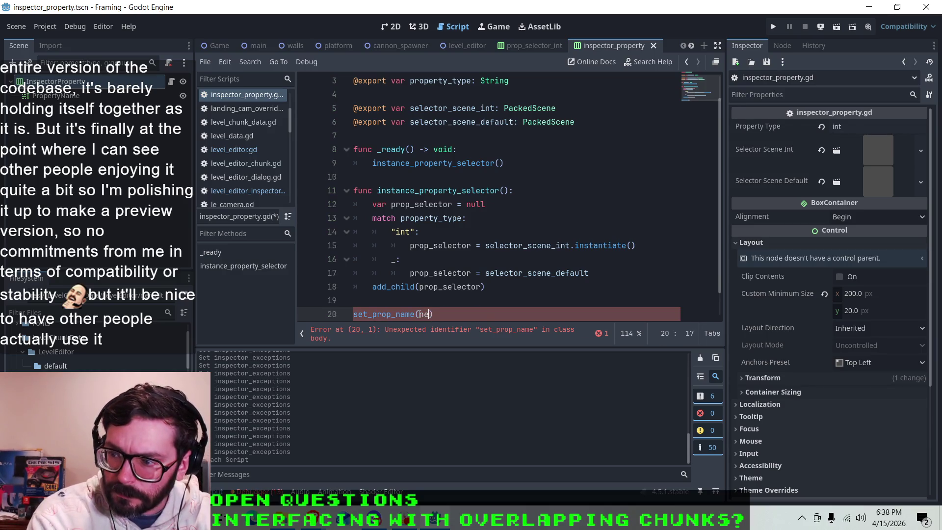
type("_name")
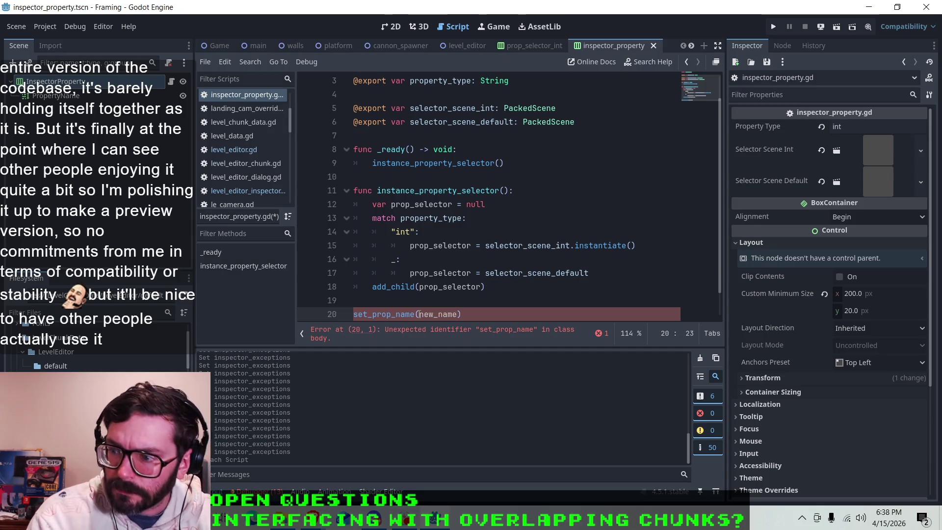
key("Return")
- Turn the pasted line into the declaration func set_prop_name(new_name):
scroll(389, 256, "up", 1)
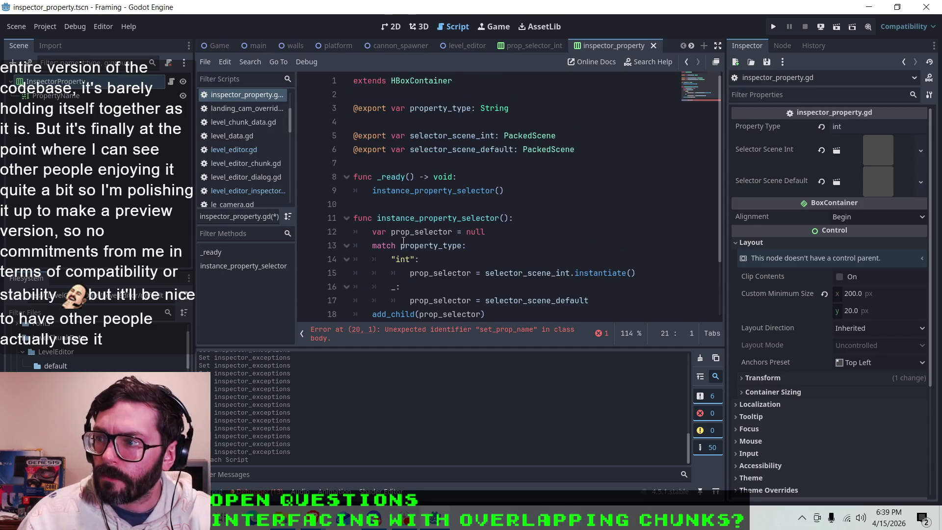
scroll(389, 255, "down", 2)
left_click(356, 273)
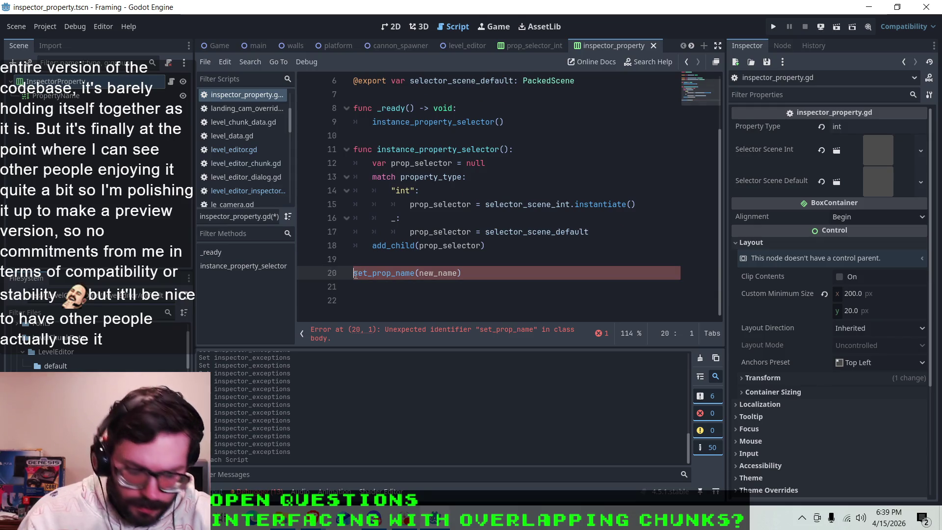
type("unc")
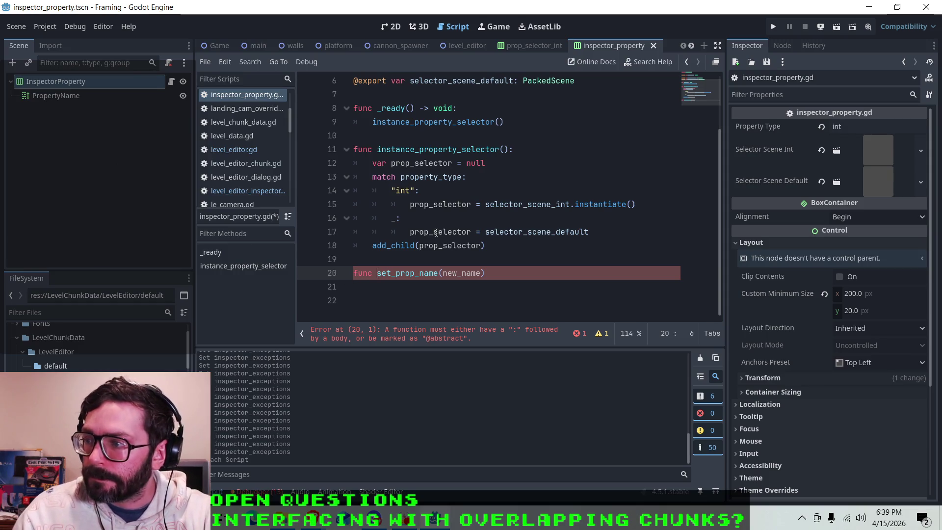
left_click(488, 276)
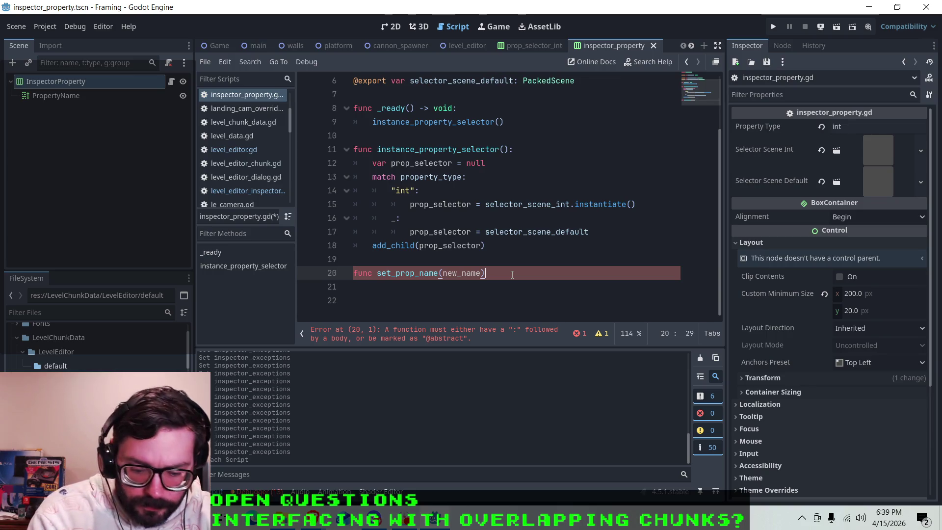
type(":")
key("Return")
- Declare var prop_name above _ready
scroll(392, 173, "up", 3)
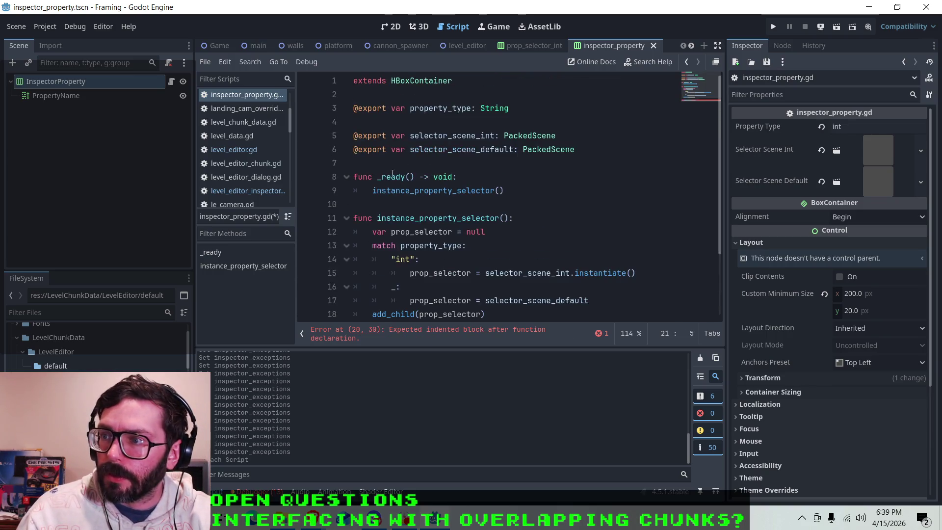
left_click(383, 122)
left_click(372, 162)
key("Return")
type("var name")
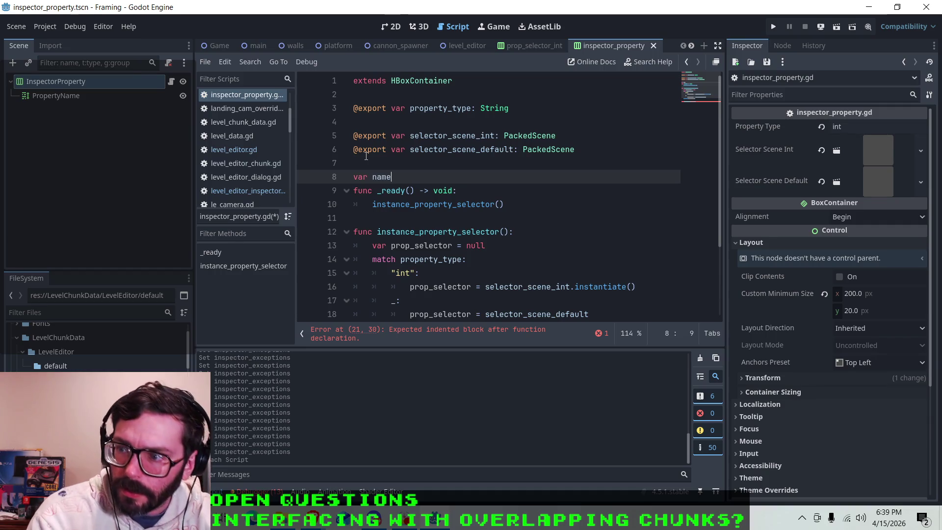
key("Return")
key("Up")
key("Right")
key("Right")
key("Right")
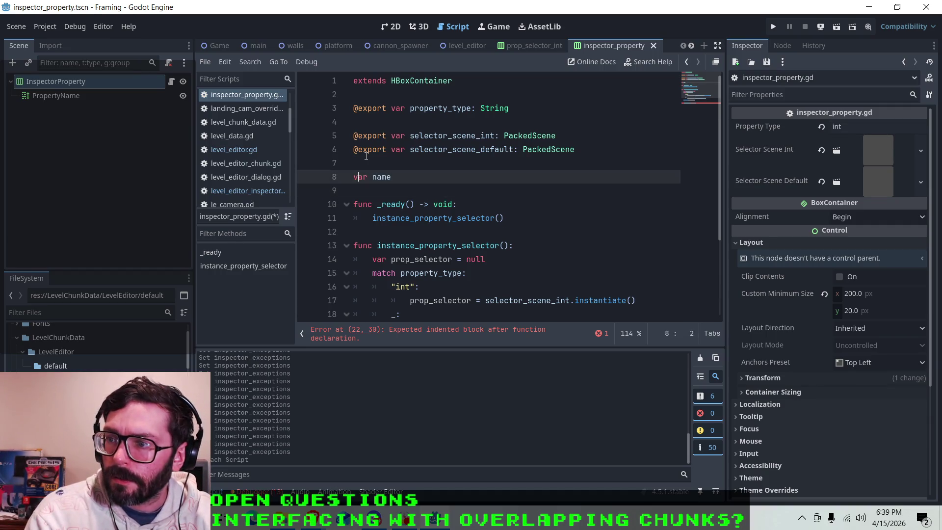
type("prop_")
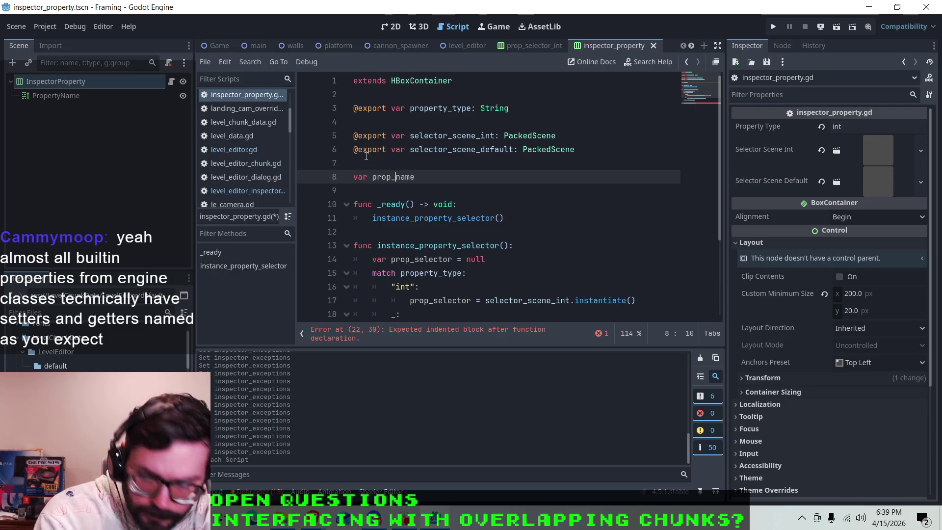
- Give set_prop_name the body prop_name = new_name
scroll(405, 172, "down", 3)
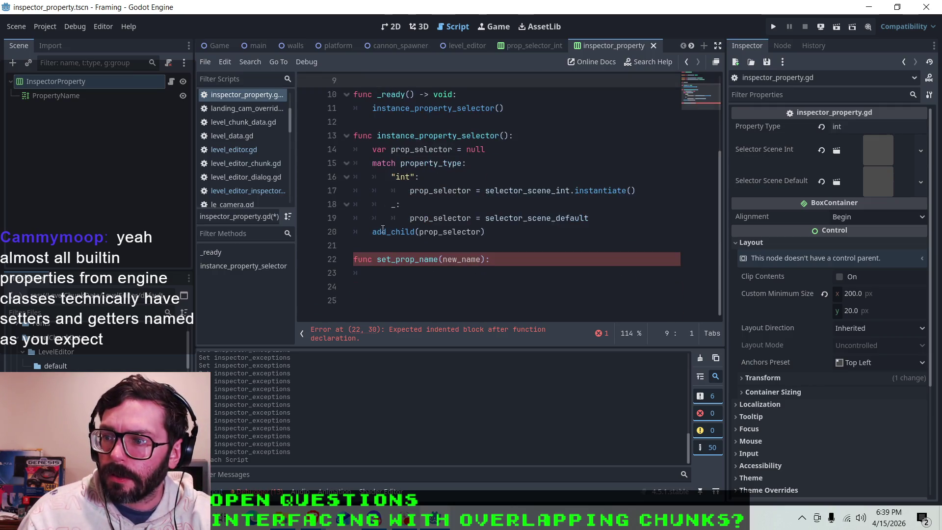
left_click(397, 270)
type("prop_name")
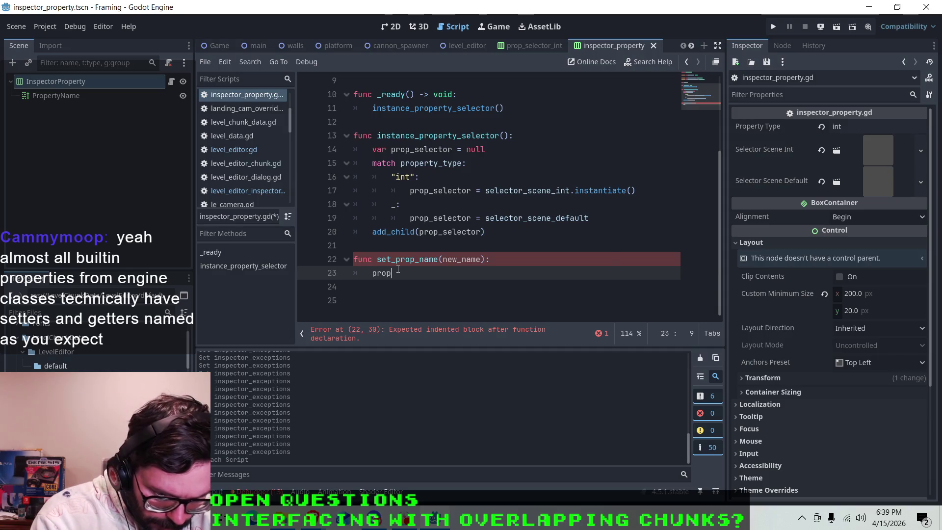
type(" = name")
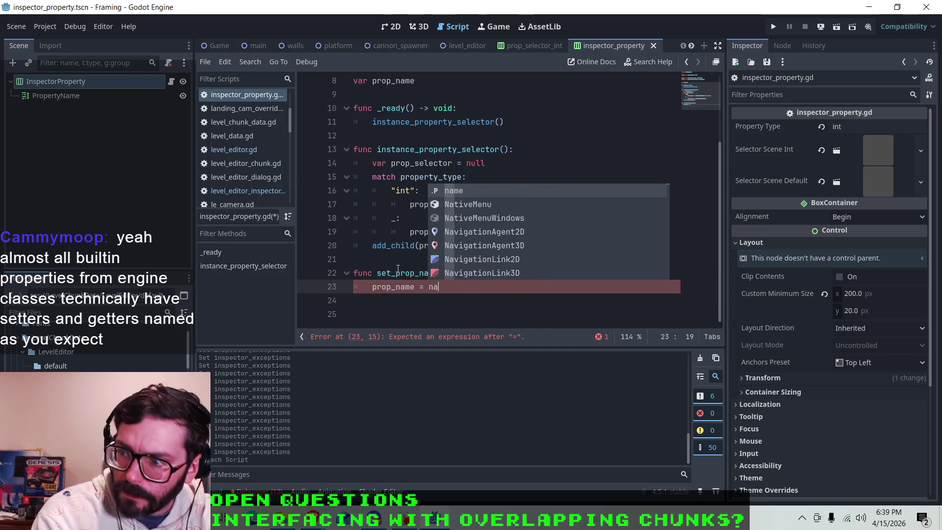
left_click(398, 269)
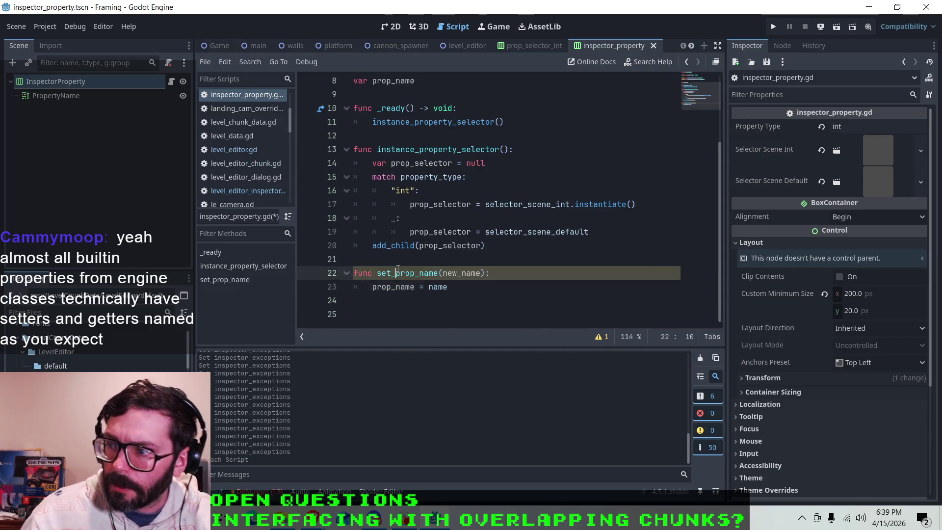
left_click(427, 283)
type("new_")
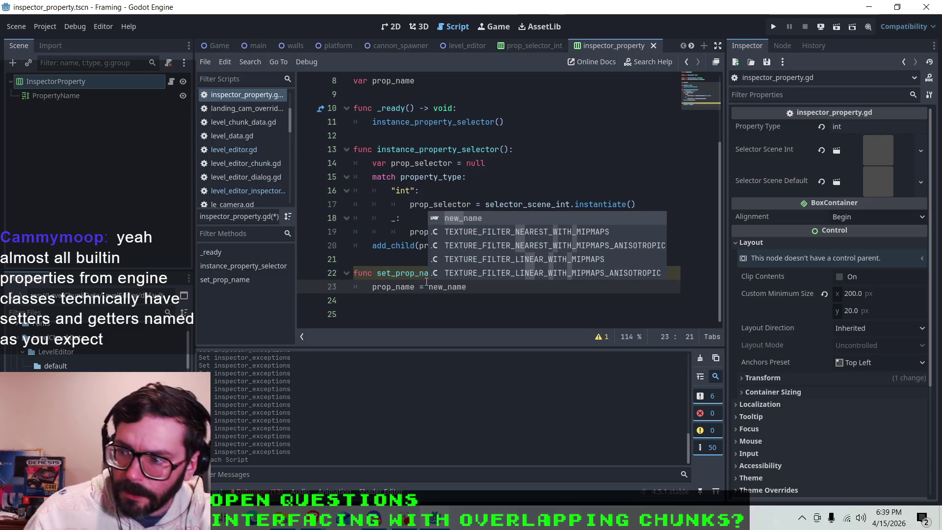
left_click(409, 287)
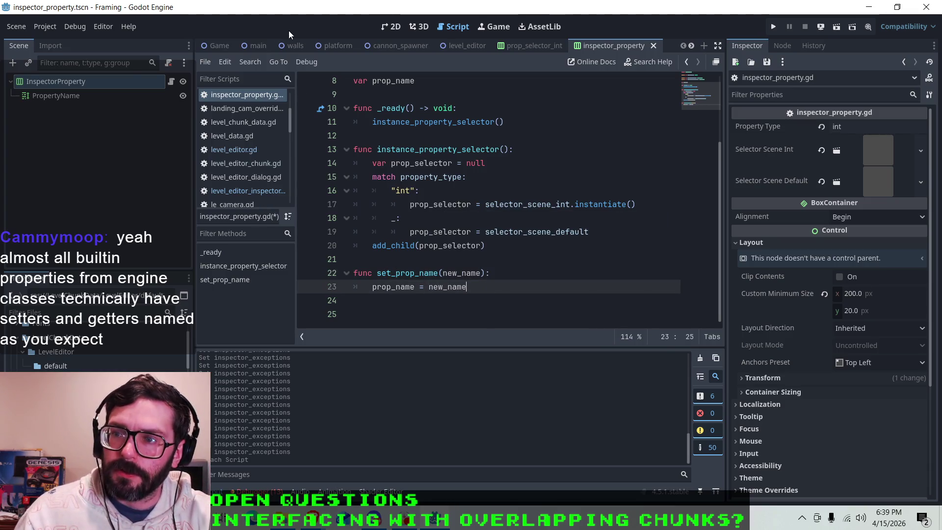
scroll(247, 140, "up", 2)
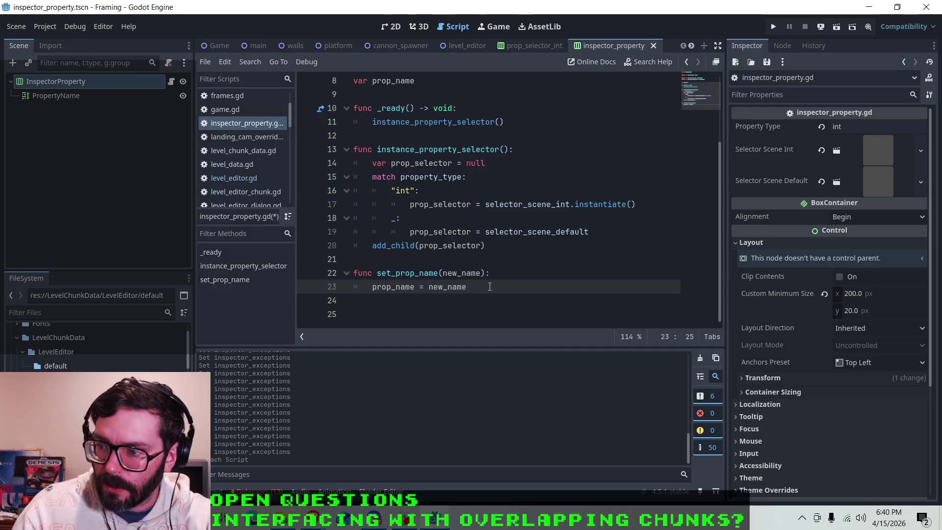
- Add $PropertyName.text = new_name to the set_prop_name body
key("Return")
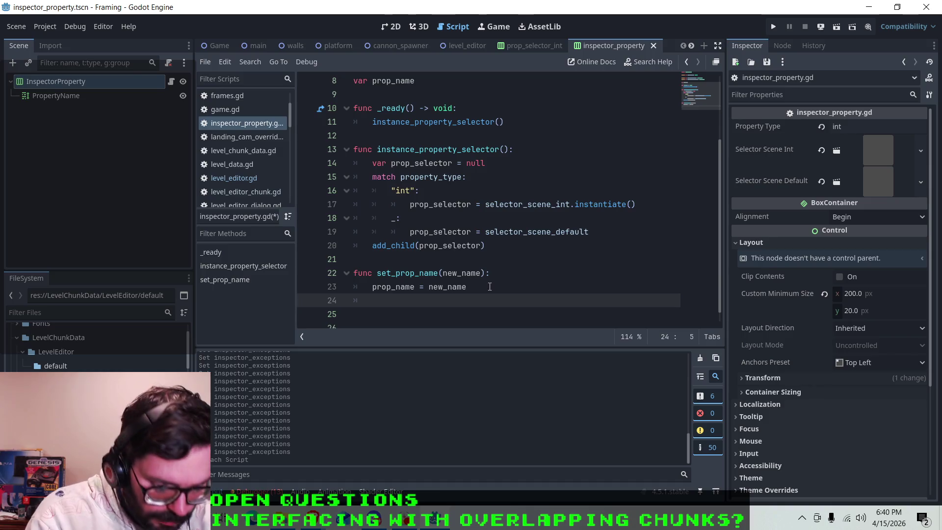
type("$Prop")
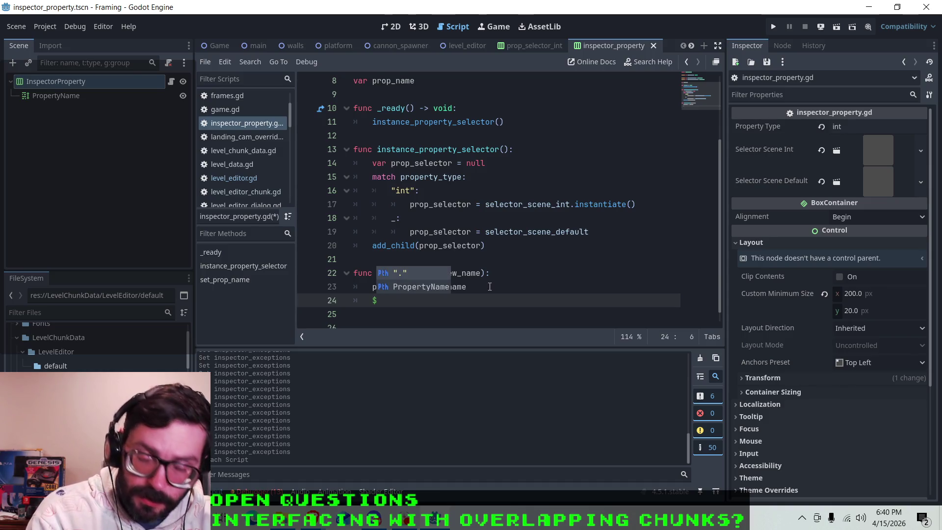
key("Return")
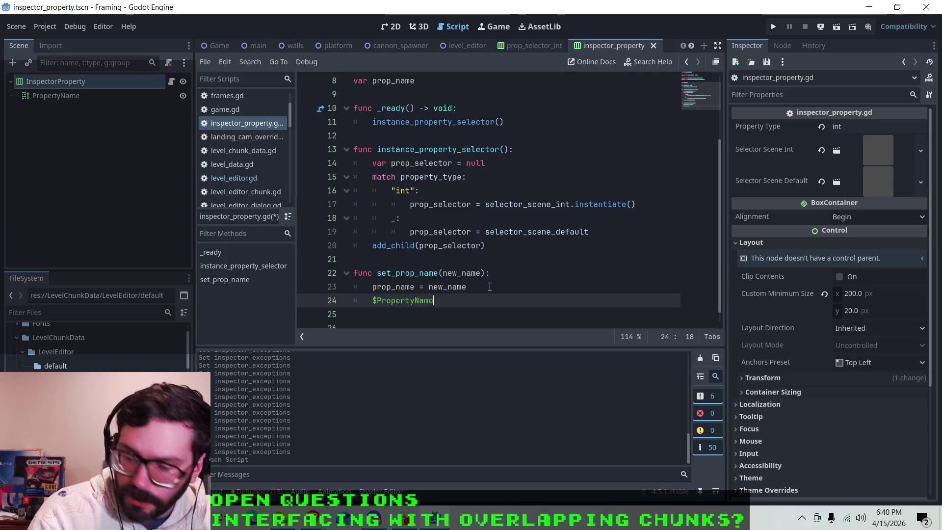
type("text = new")
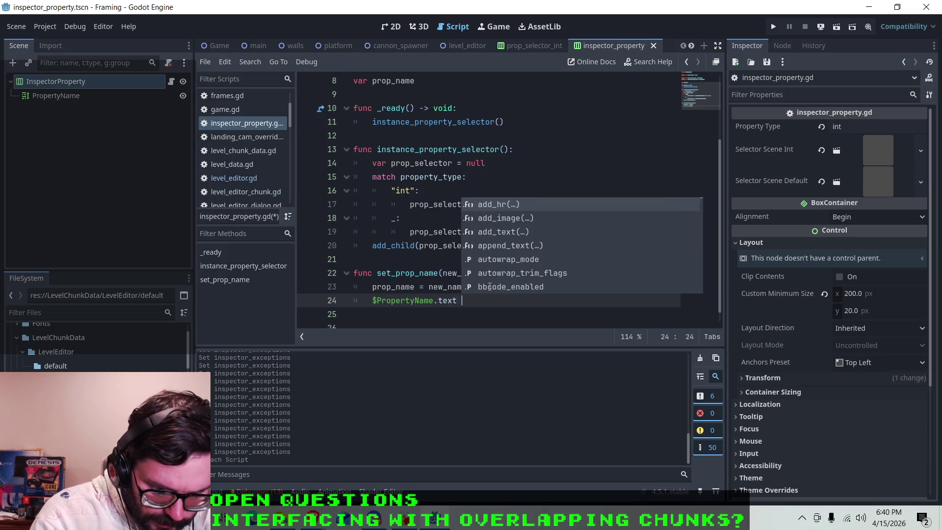
key("Return")
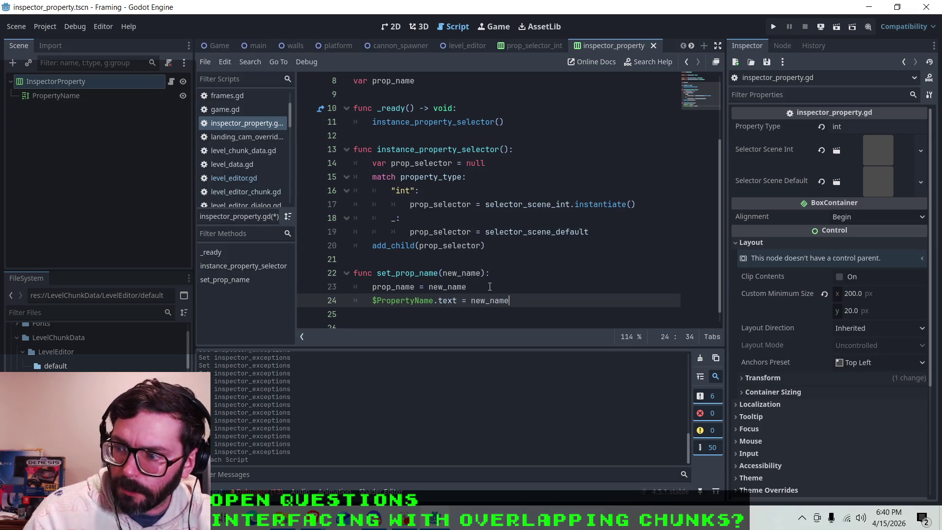
- Check the label in the 2D view, then open the prop_selector_int scene in 2D
left_click(398, 28)
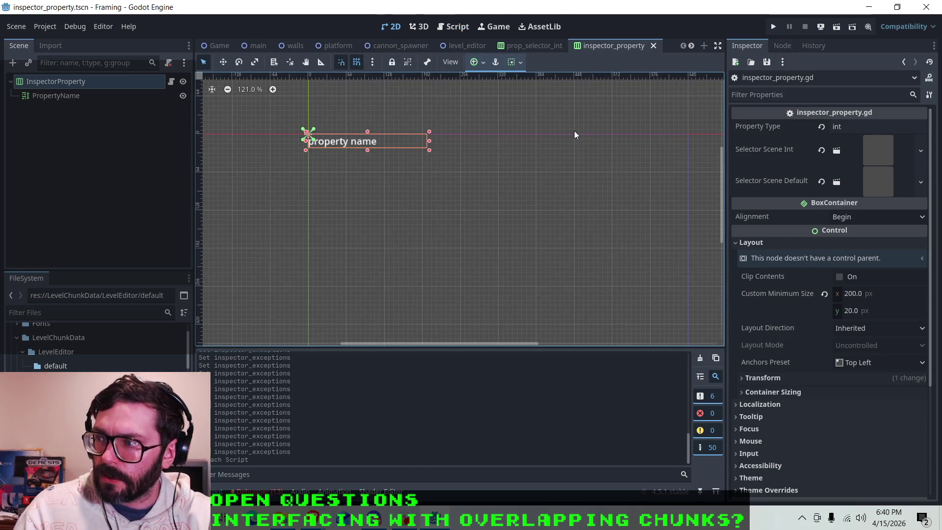
left_click(457, 27)
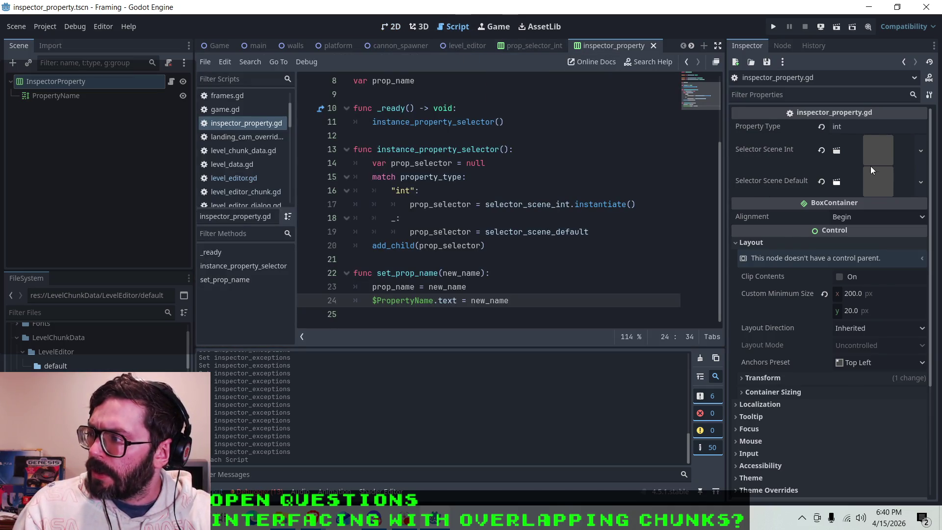
left_click(511, 46)
left_click(387, 27)
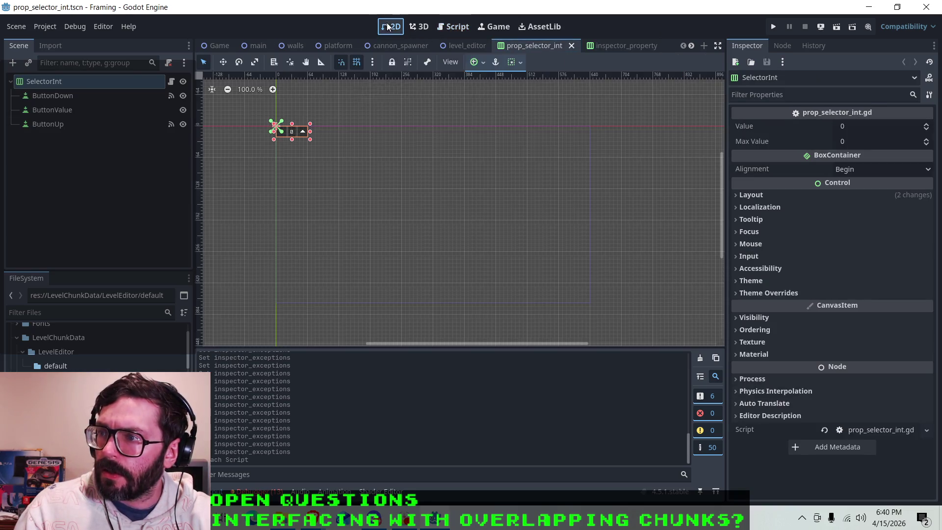
- In level_editor, load Scenes/LevelEditor/inspector_property.tscn as the Property Scene and save
left_click(473, 46)
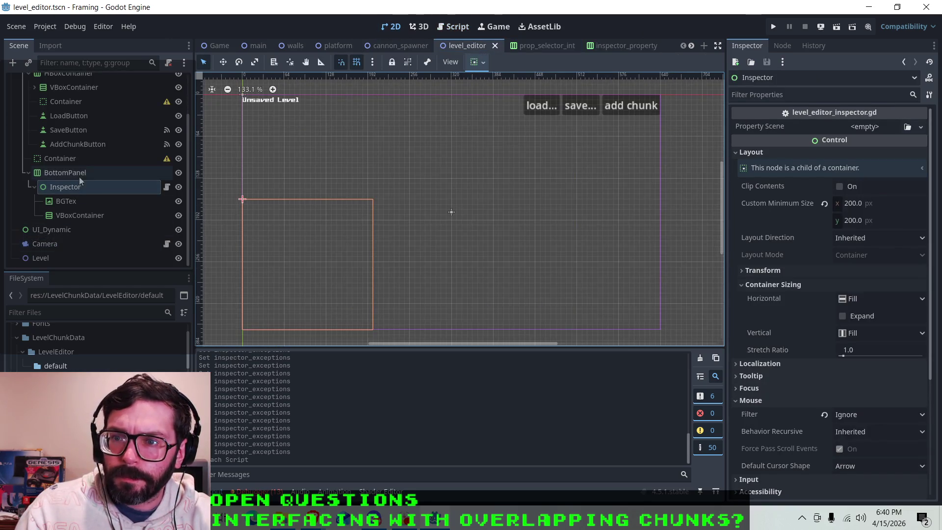
left_click(881, 127)
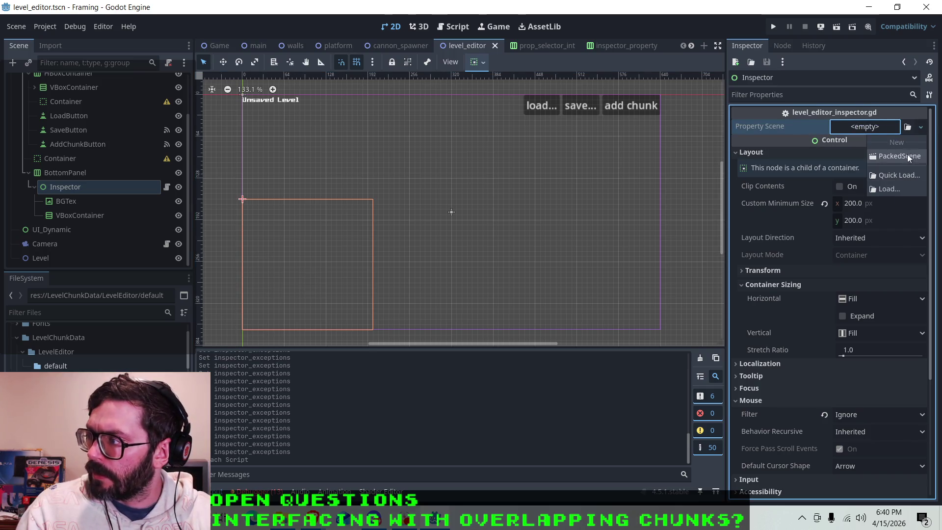
left_click(897, 187)
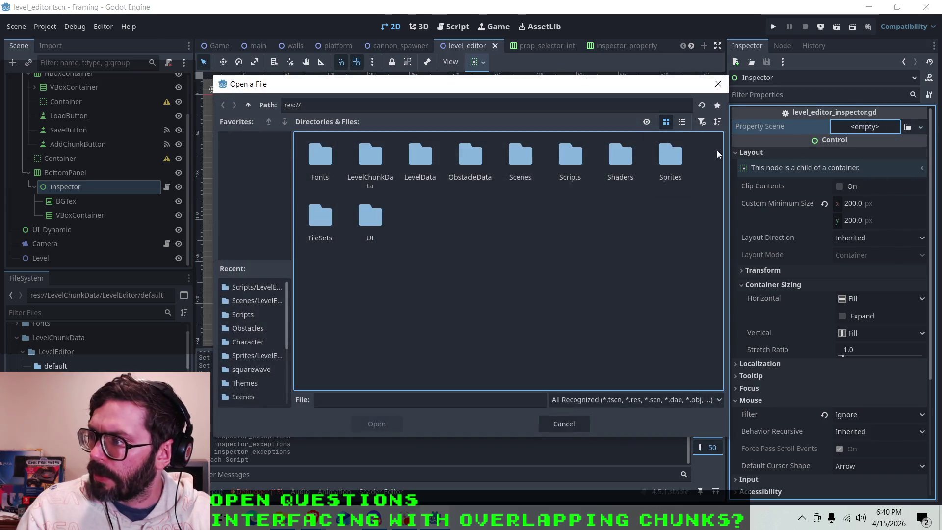
double_click(531, 166)
double_click(320, 155)
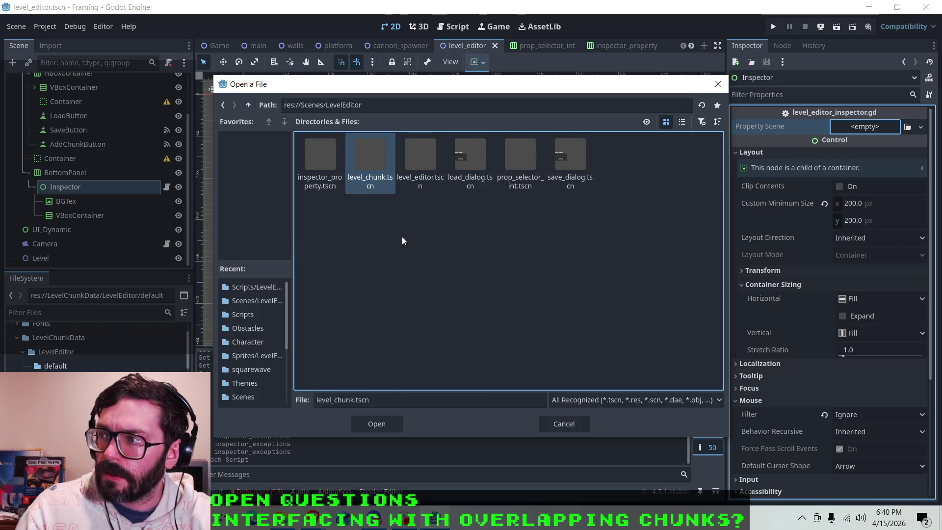
left_click(330, 188)
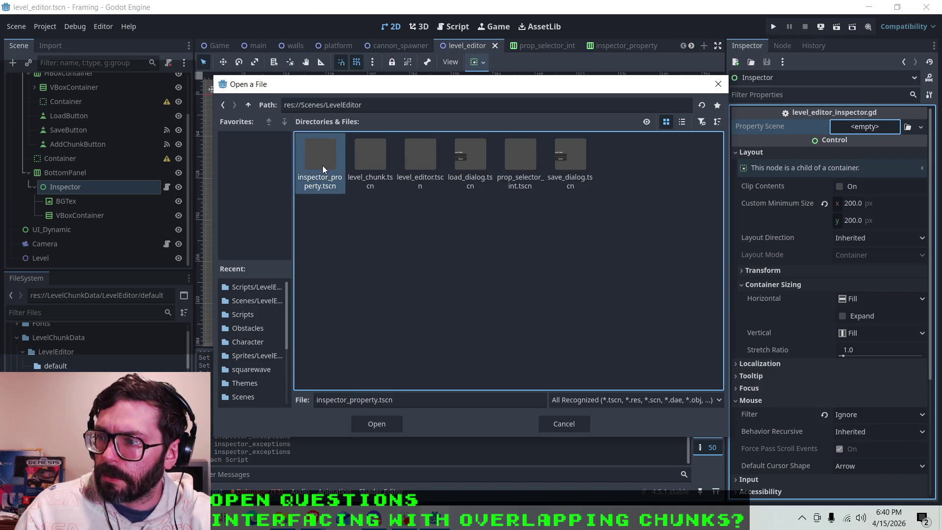
double_click(322, 165)
key("ctrl+s")
- Look over the inspector_property and prop_selector_int scenes, then return to level_editor
left_click(612, 47)
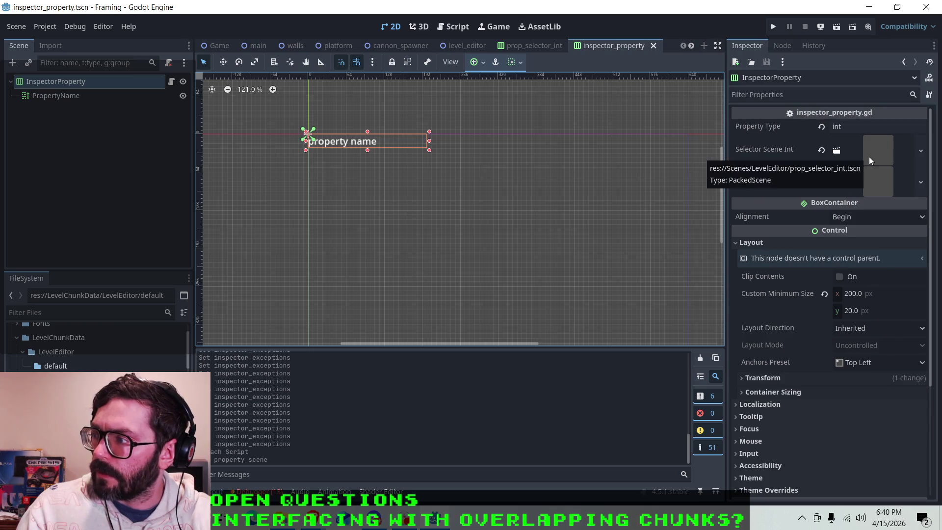
left_click(529, 46)
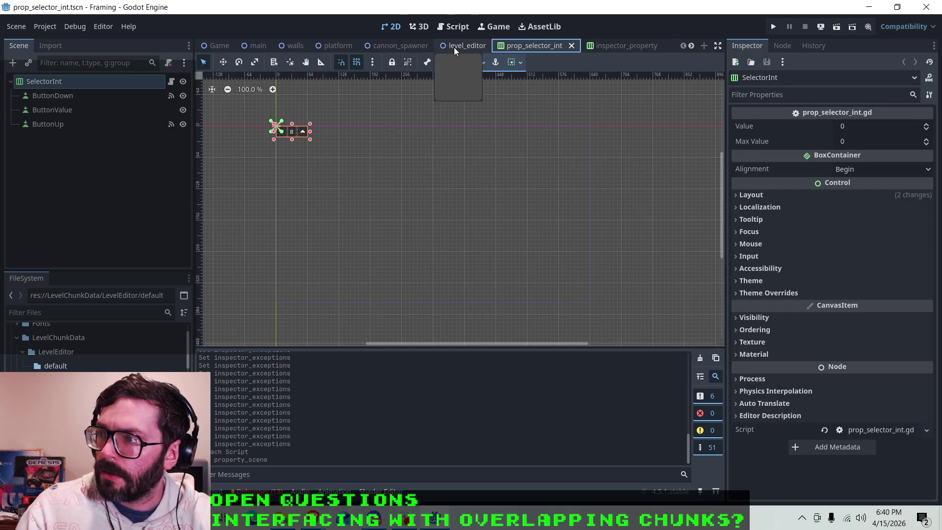
left_click(454, 46)
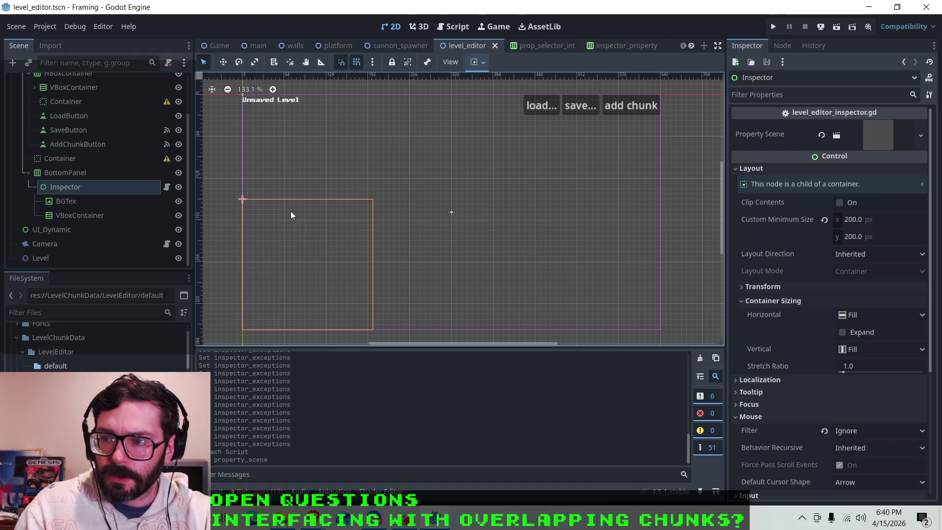
- Select VBoxContainer and view the show_inspector function in level_editor.gd
left_click(124, 214)
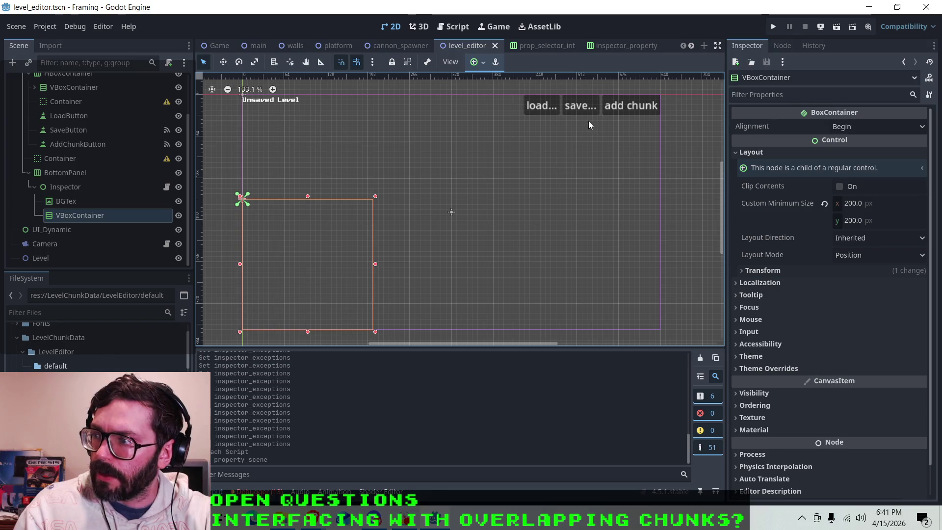
left_click(460, 29)
scroll(405, 230, "up", 3)
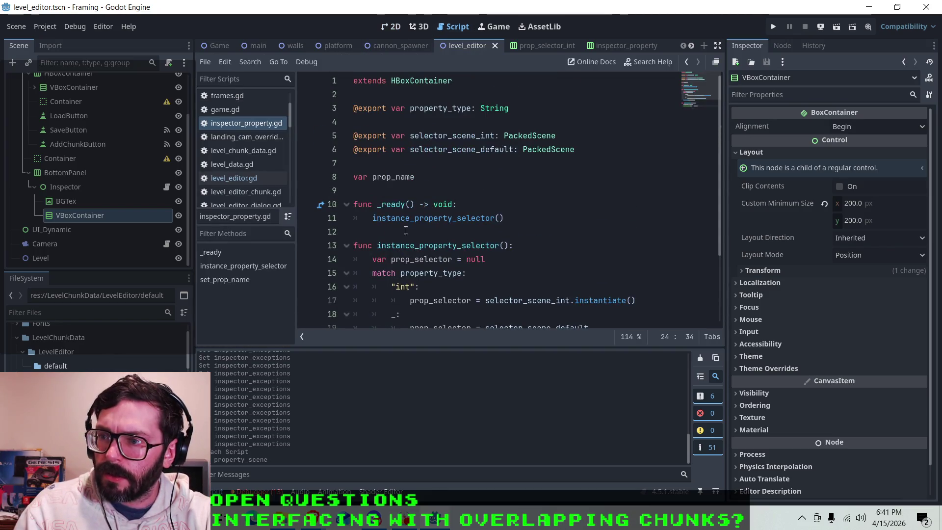
left_click(229, 180)
left_click(431, 204)
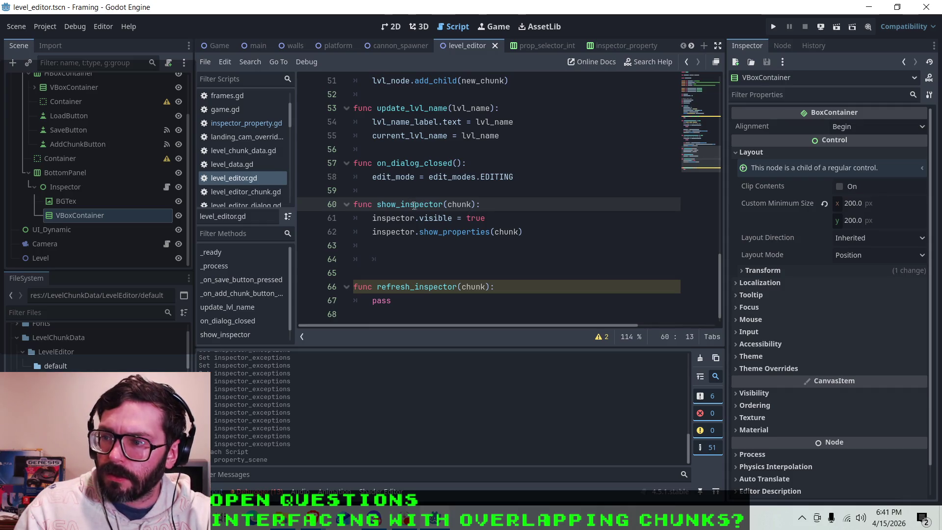
scroll(255, 127, "down", 1)
- Look through level_chunk_data.gd and level_data.gd, then go to the show_inspector call on line 27 of level_editor_chunk.gd
left_click(244, 137)
left_click(238, 149)
left_click(237, 137)
scroll(239, 149, "down", 1)
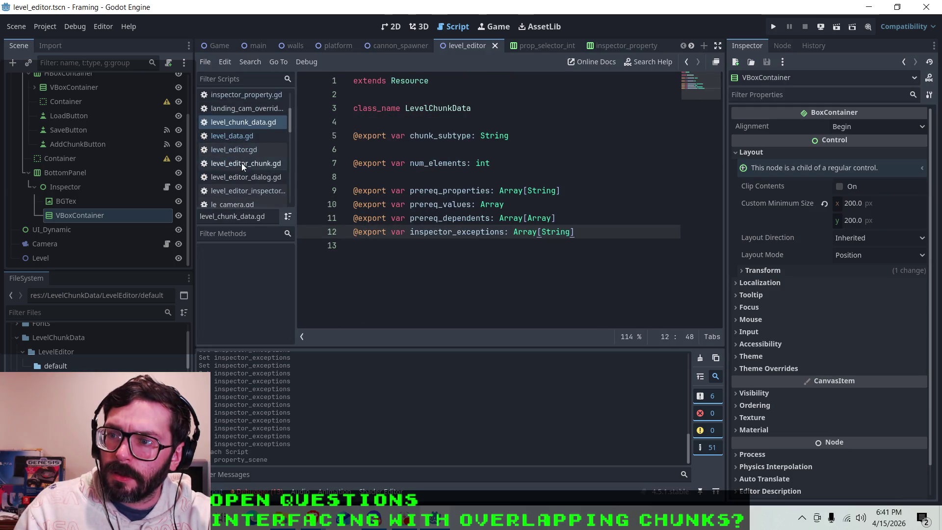
left_click(243, 163)
scroll(372, 192, "down", 4)
scroll(373, 193, "down", 2)
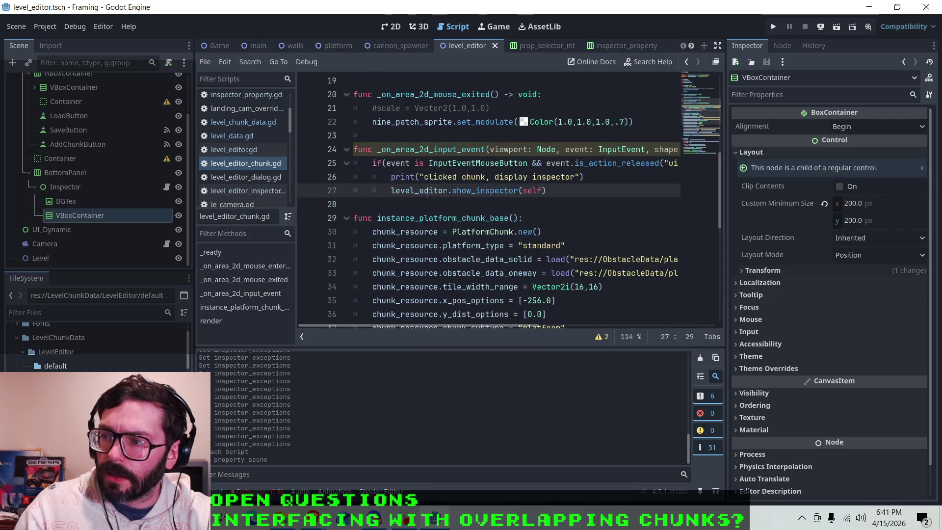
left_click(566, 193)
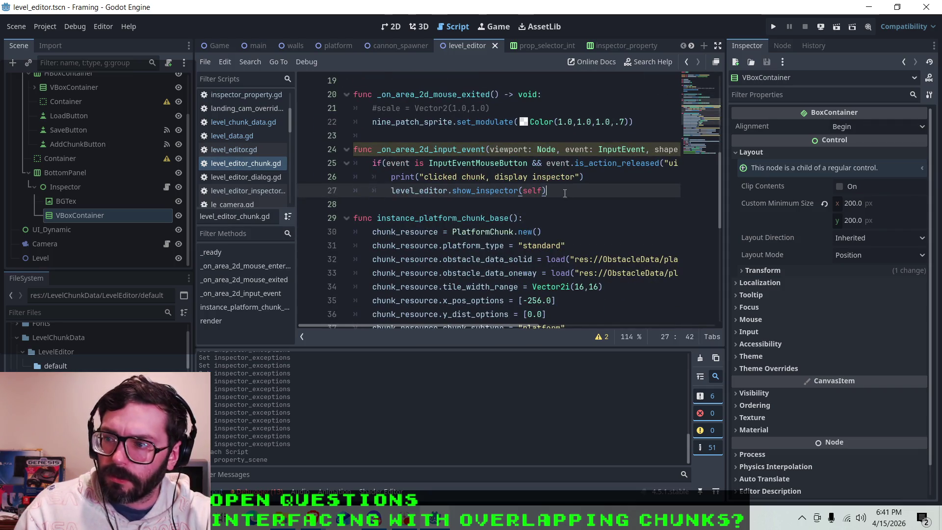
left_click(483, 186)
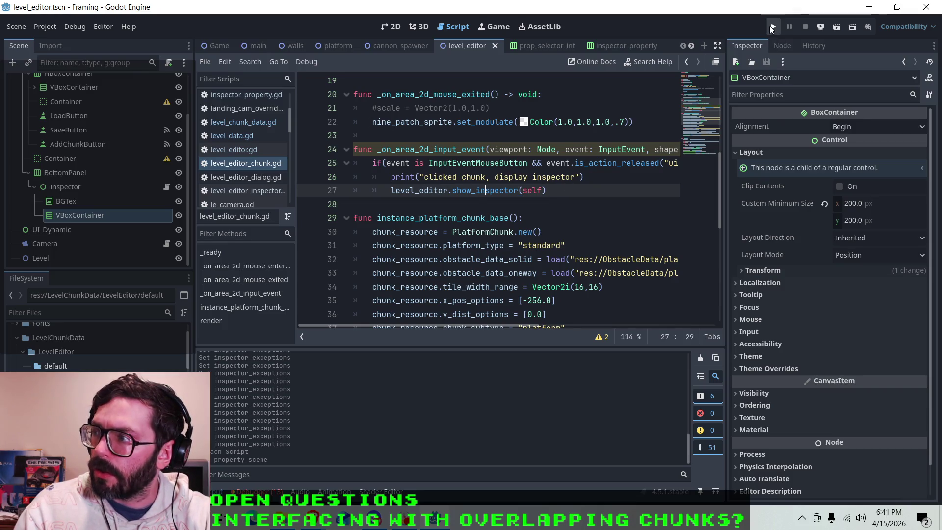
- Run the project, then stop the game
left_click(770, 26)
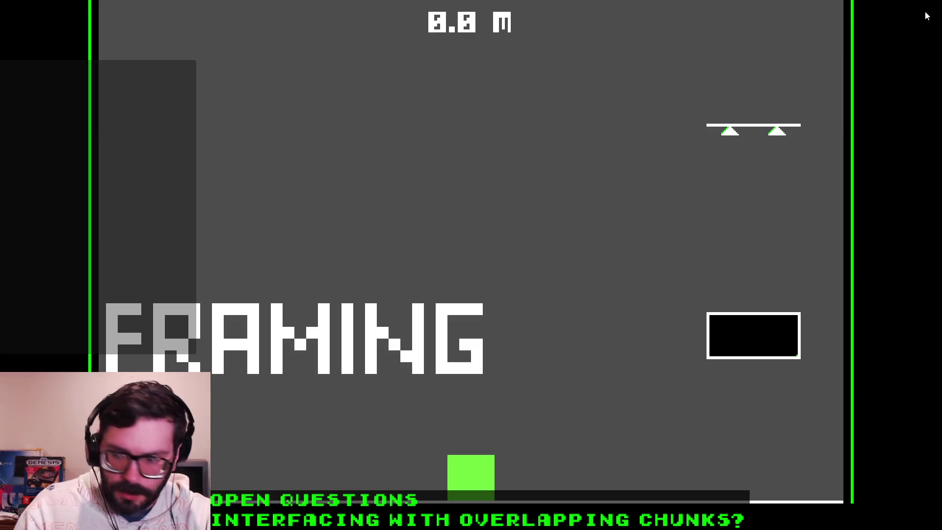
key("alt+Tab")
left_click(803, 30)
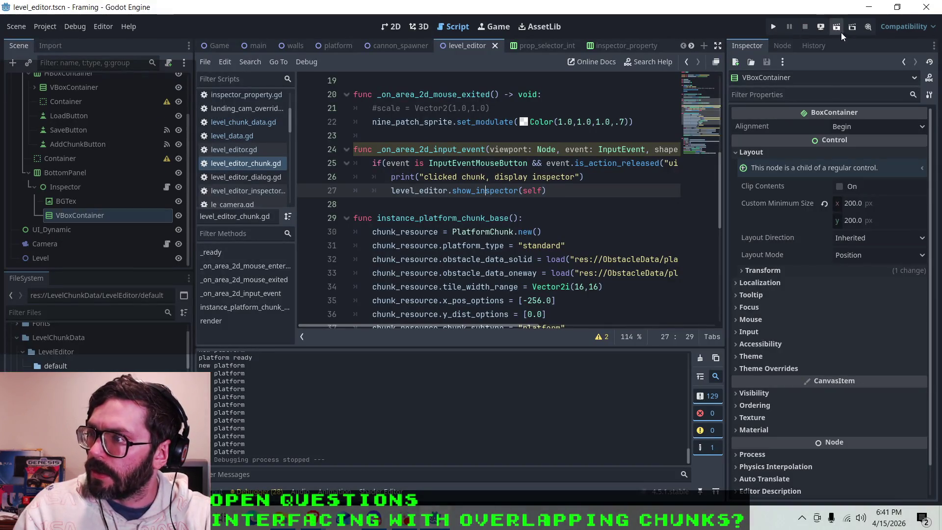
- Run the level editor scene, add a chunk, and select it to list its properties
left_click(834, 33)
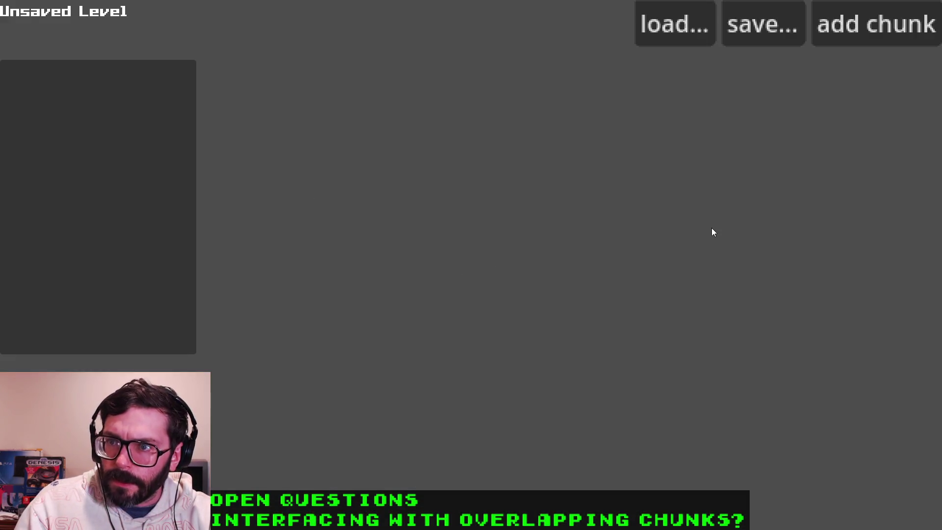
left_click(854, 22)
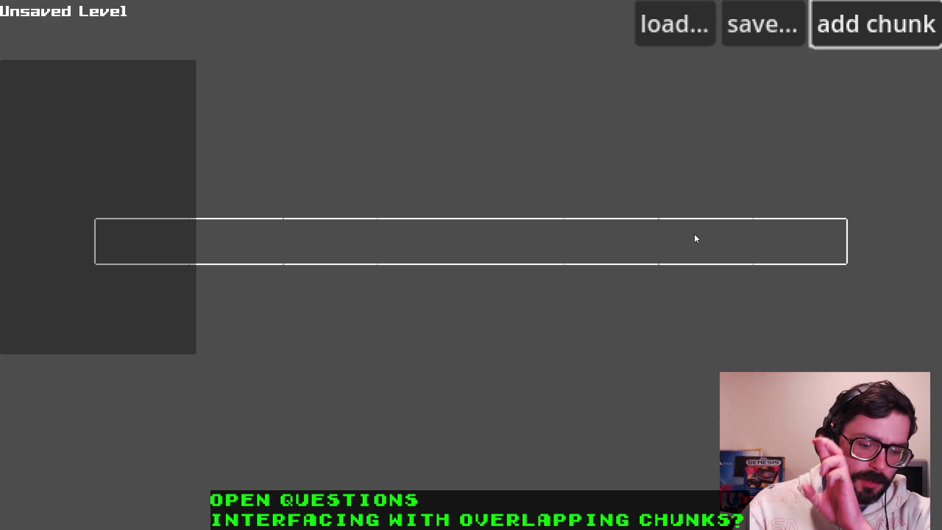
left_click(470, 242)
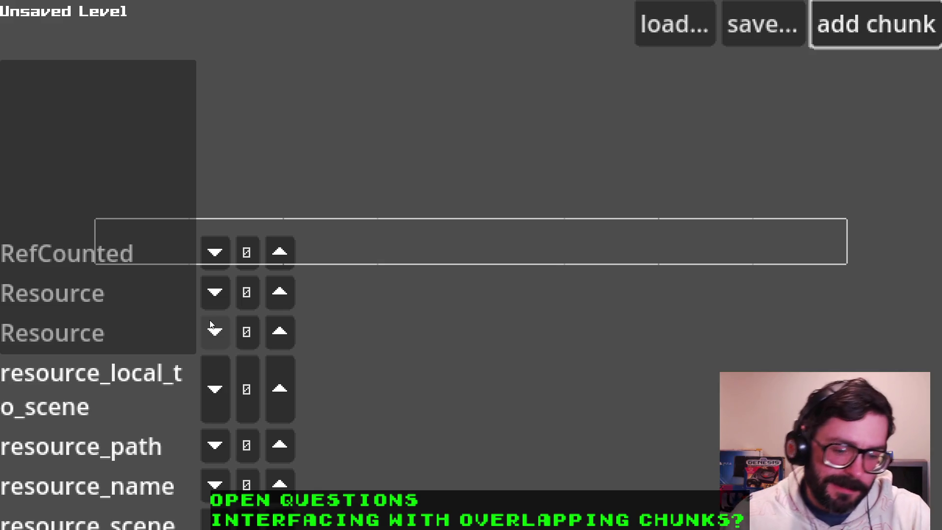
- Try the RefCounted row's value arrows, then stop the running level editor
left_click(280, 254)
left_click(212, 259)
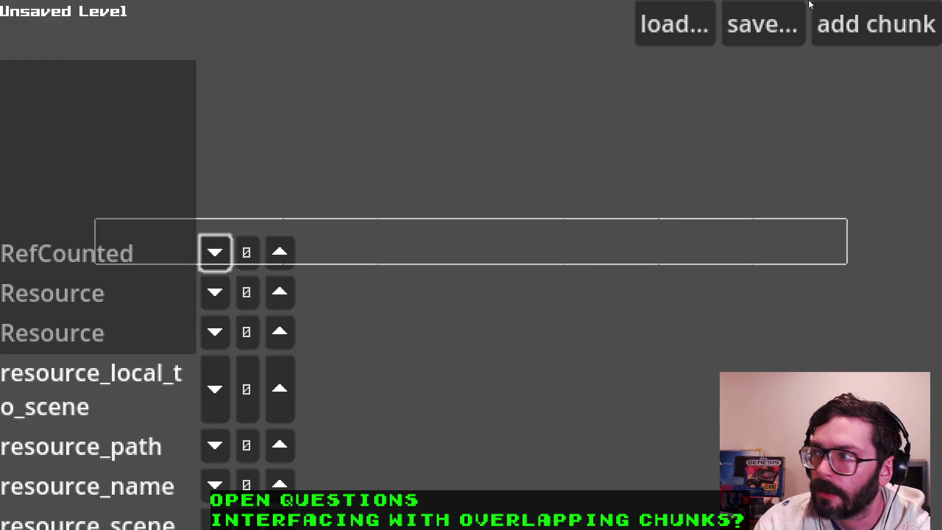
key("alt+Tab")
left_click(807, 27)
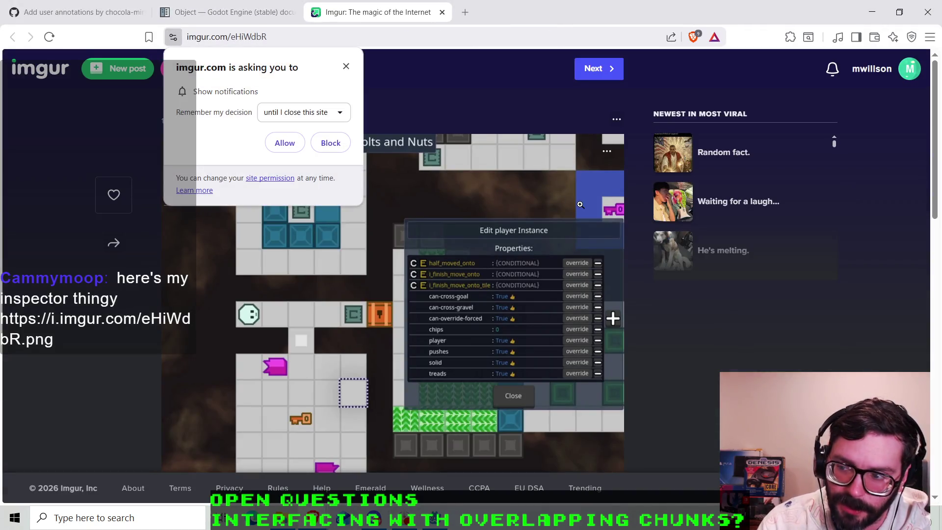
- Dismiss the notifications prompt and enlarge the Imgur inspector screenshot, then close it and return to Godot
left_click(345, 66)
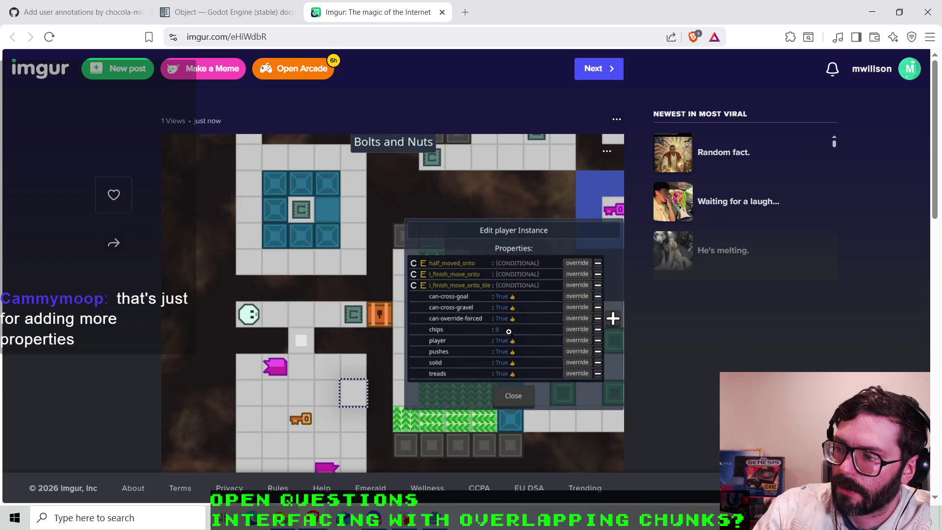
left_click(516, 174)
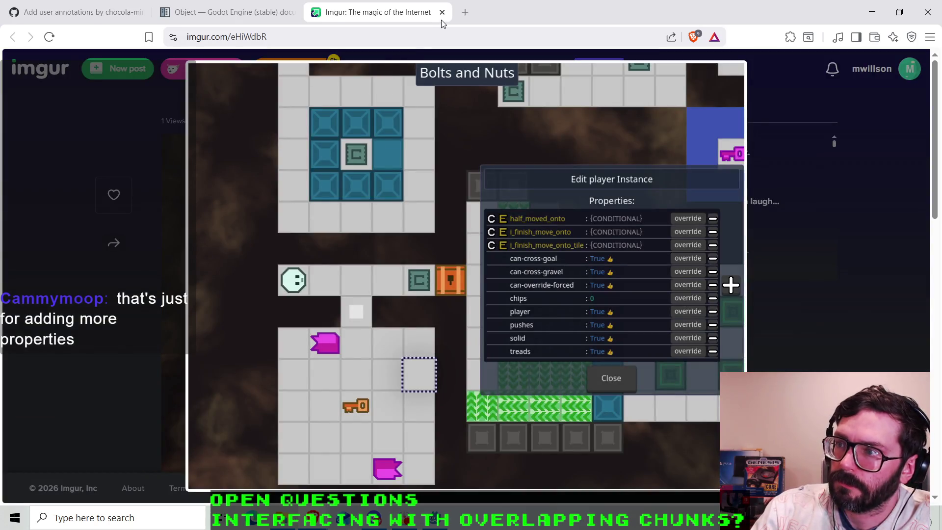
left_click(442, 11)
left_click(872, 12)
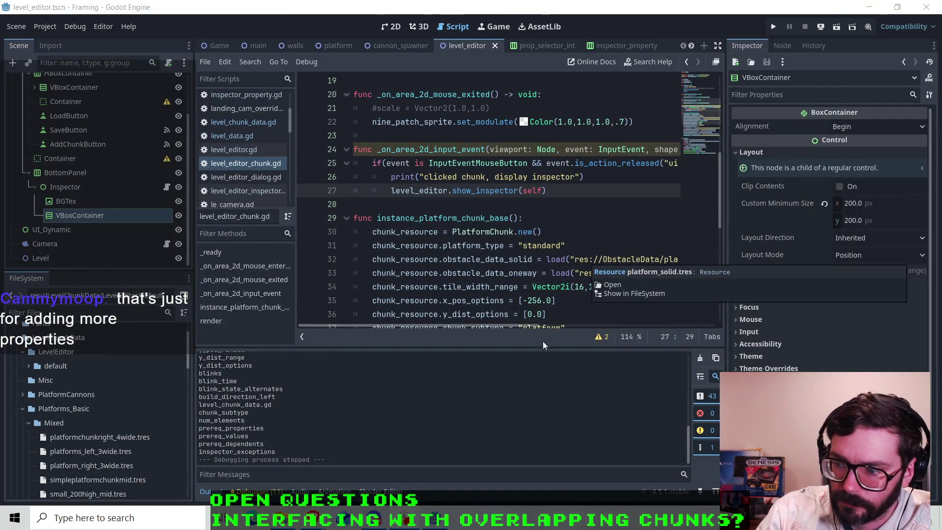
- Open level_editor_inspector.gd and rerun the project with F5 to print the chunk's property names
mouse_move(583, 263)
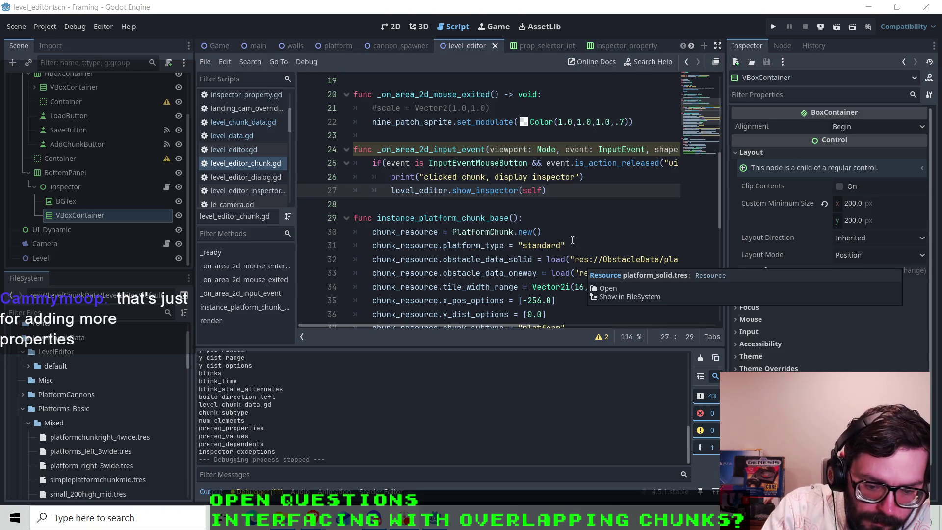
mouse_move(549, 261)
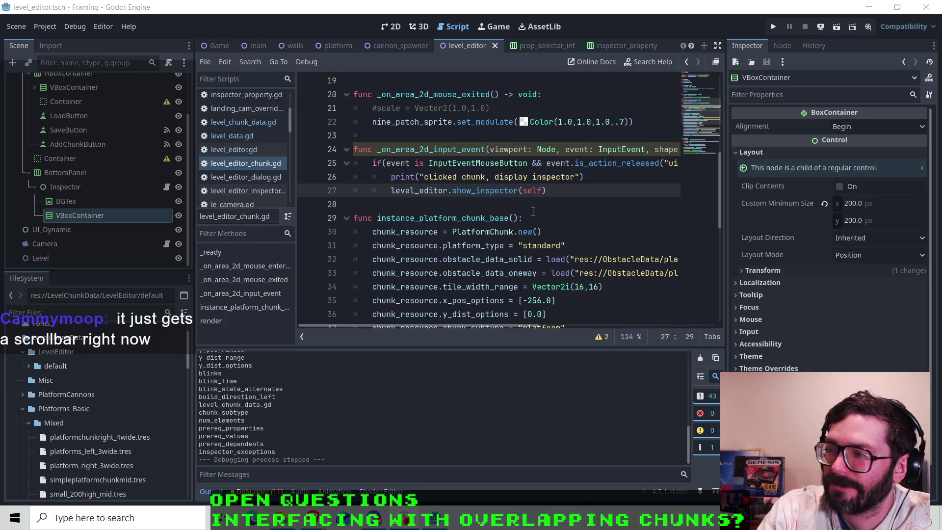
scroll(528, 258, "down", 1)
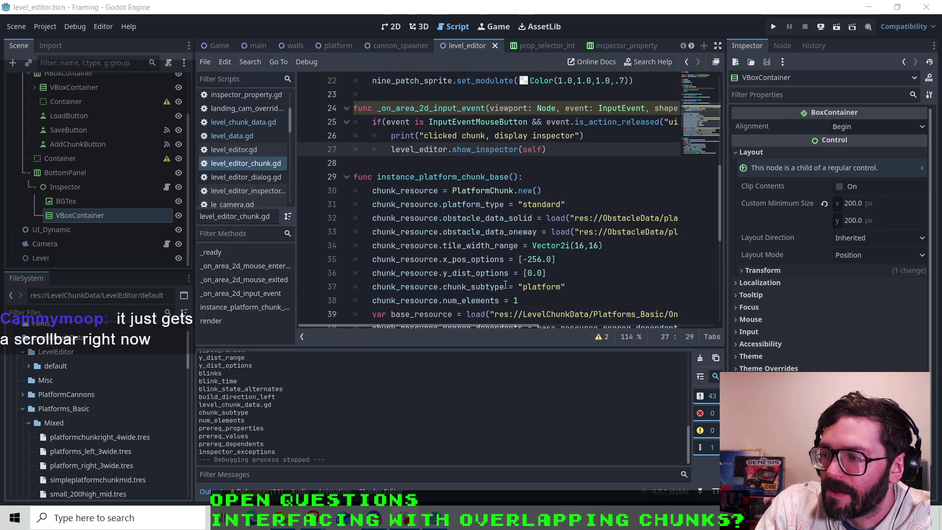
mouse_move(447, 325)
left_mouse_down()
mouse_move(505, 323)
mouse_move(457, 322)
left_mouse_up()
left_click(248, 191)
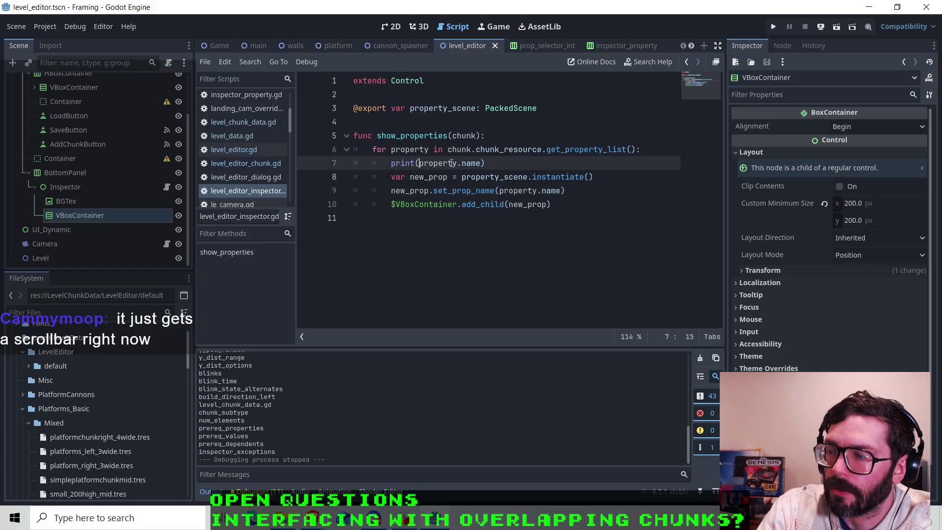
key("F5")
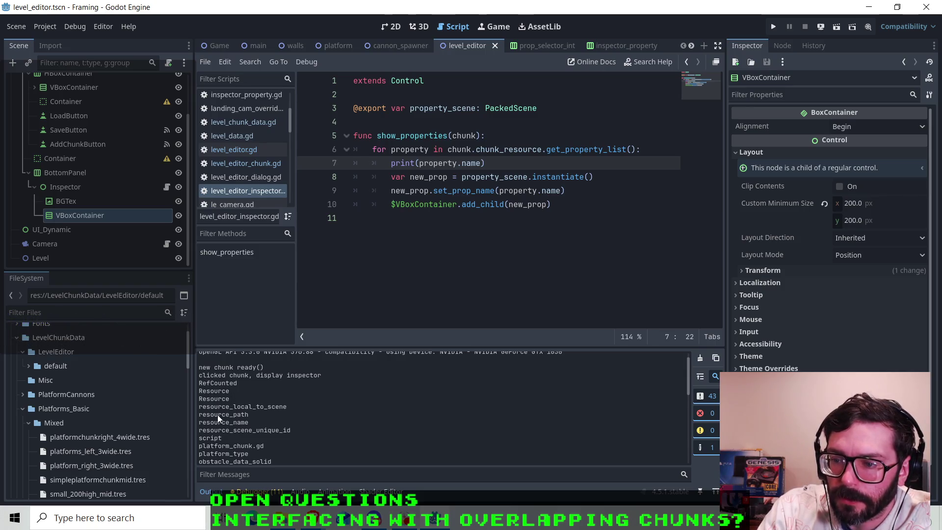
scroll(227, 426, "down", 2)
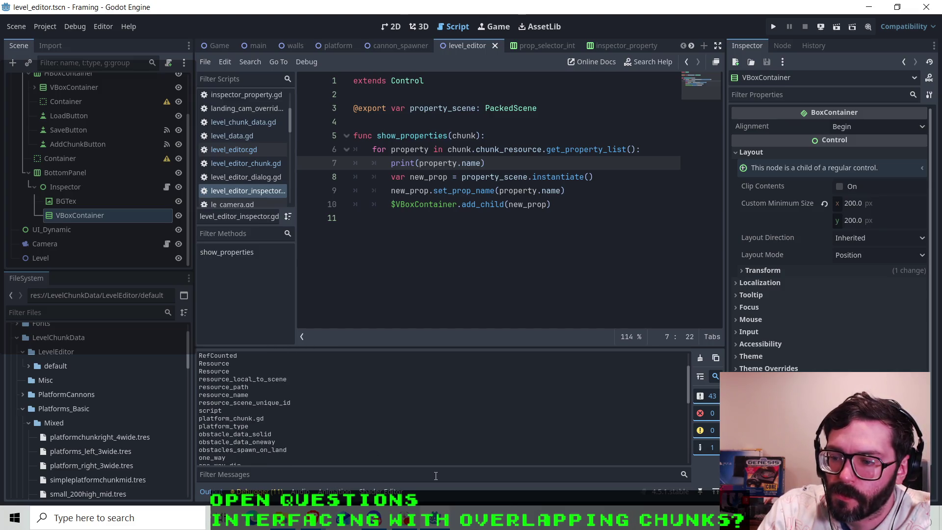
- Bring the browser forward on the Godot docs page for Object.get_property_list()
left_click(432, 519)
left_click(431, 519)
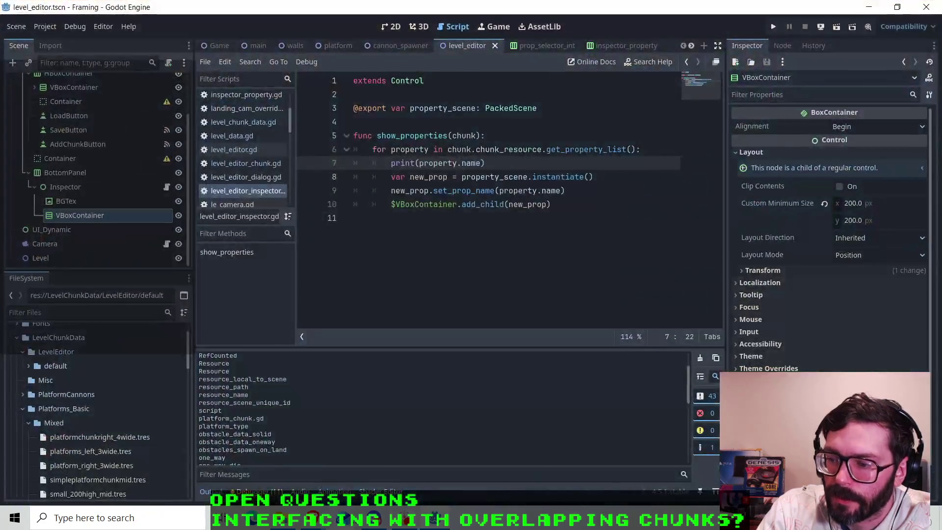
mouse_move(311, 519)
left_click(471, 456)
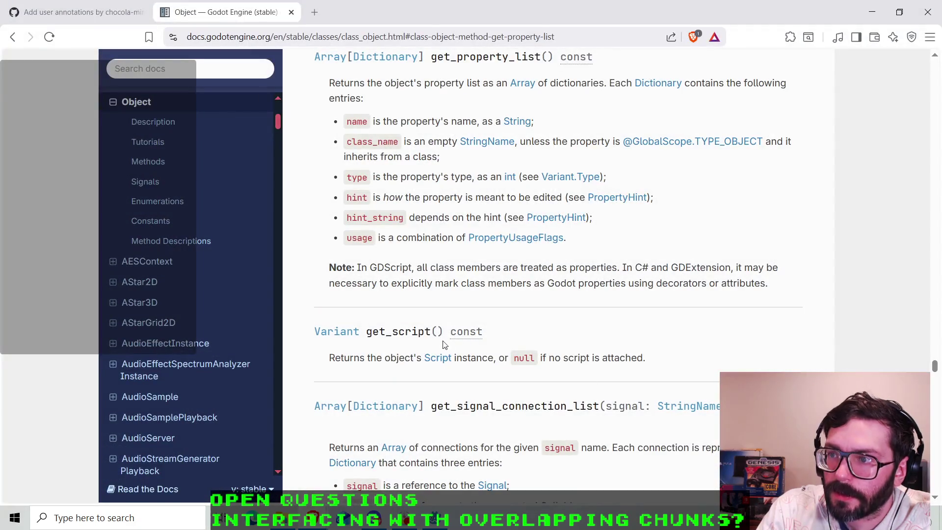
- Read the get_property_list() entry descriptions, highlighting class_name, then return to the Godot editor
scroll(443, 343, "up", 3)
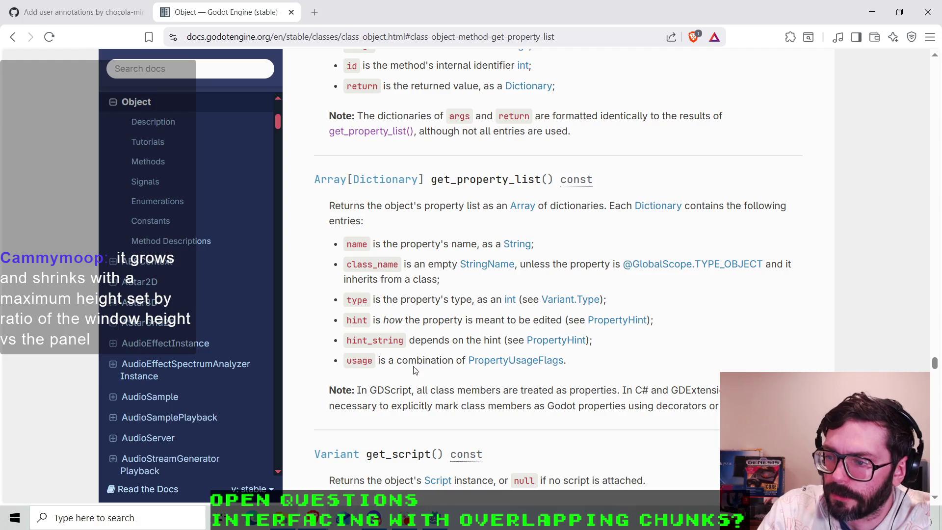
left_click_drag(388, 406, 541, 393)
left_click(540, 393)
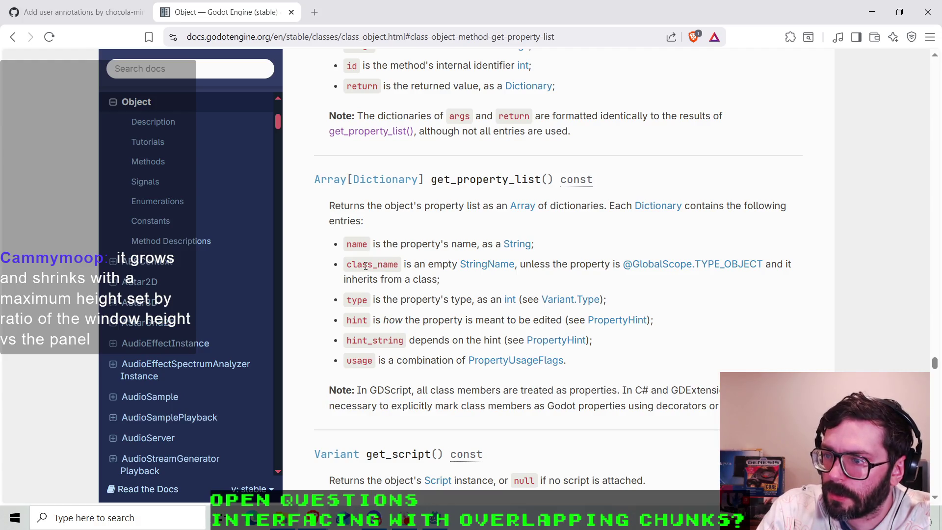
left_click_drag(403, 265, 344, 266)
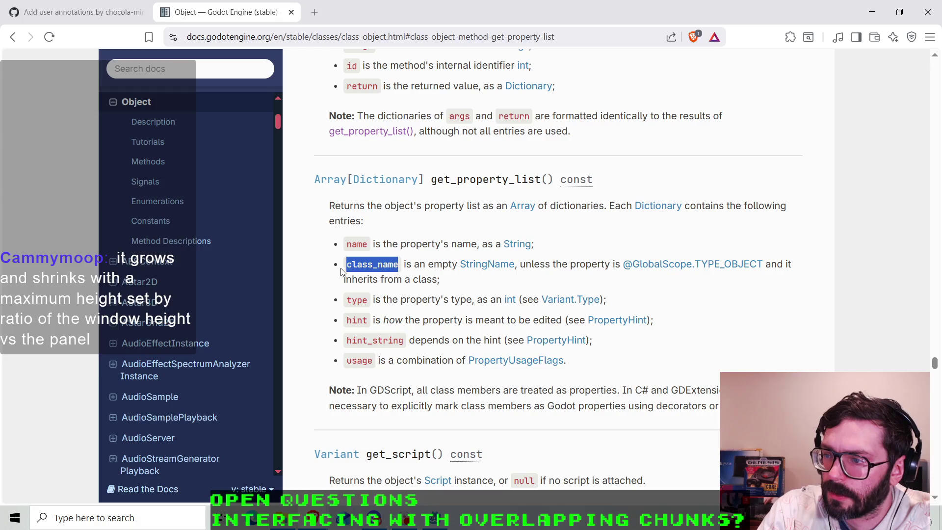
key("alt+Tab")
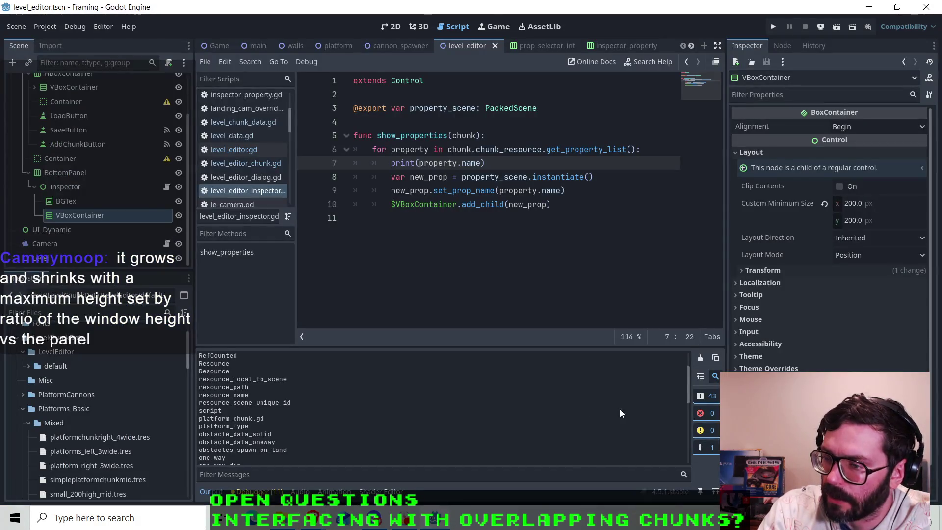
- Add line 8 print(property.class_name) below the name print in show_properties
scroll(454, 408, "up", 5)
scroll(455, 408, "down", 5)
left_click(491, 166)
key("Return")
type("print_")
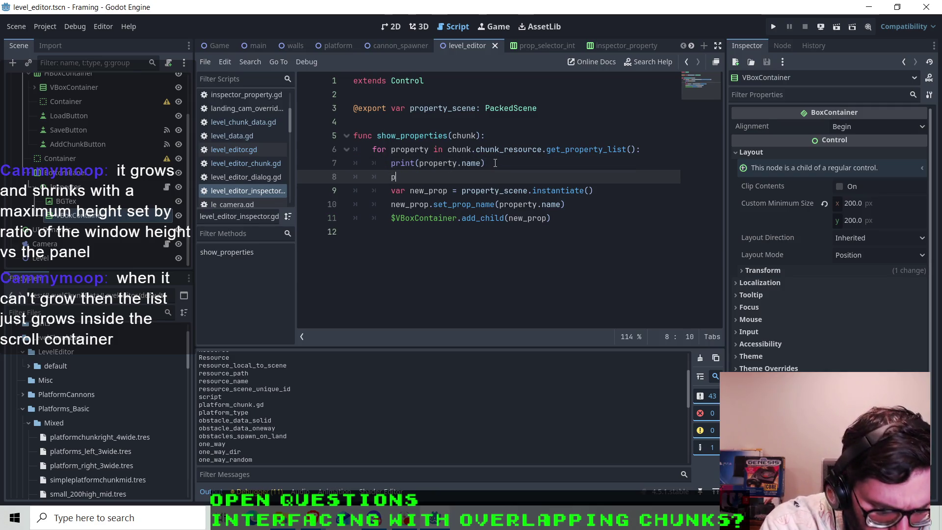
type("[rp")
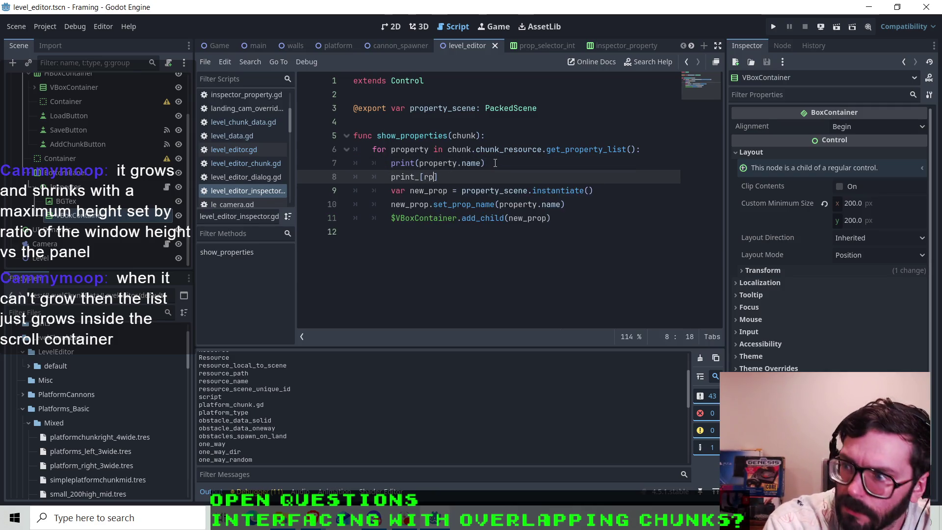
key("Escape")
key("BackSpace")
key("BackSpace")
type("(")
type("property.")
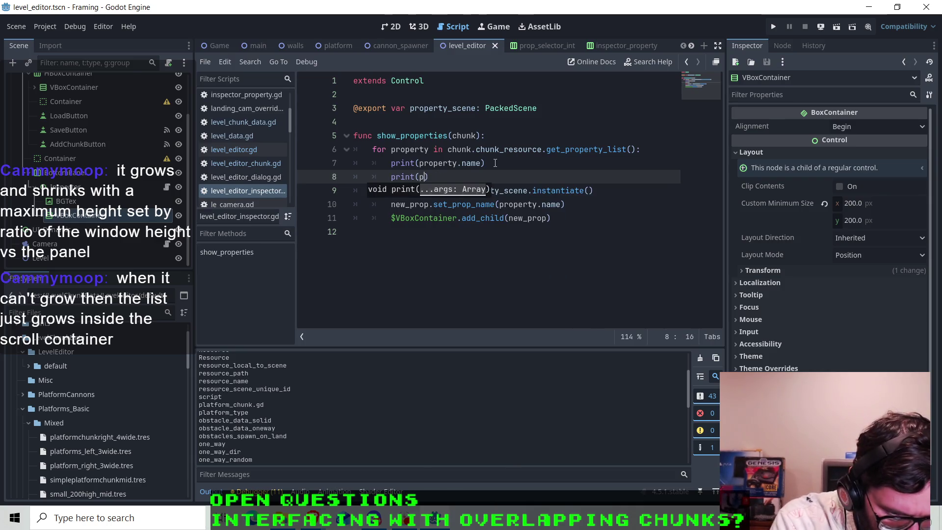
type("class")
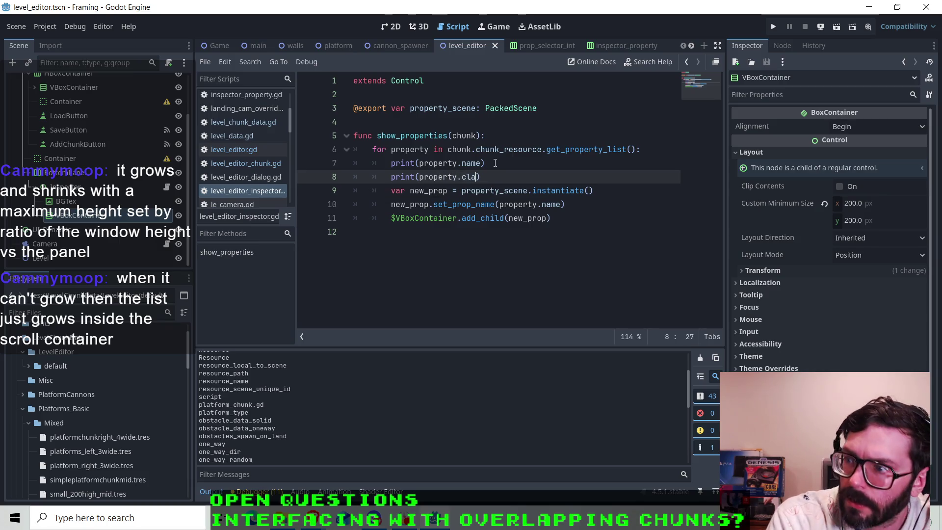
type("_name")
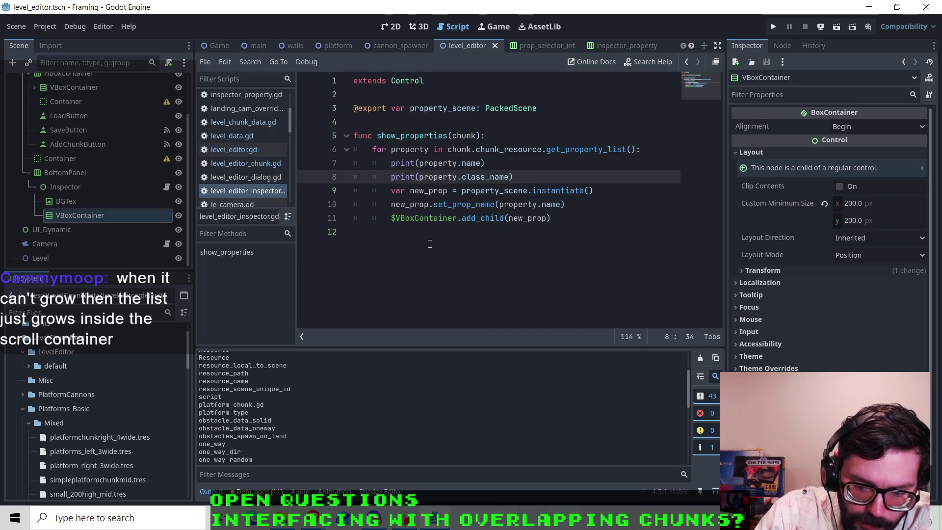
- Save the scene, glance at the docs, and switch back to Godot
key("ctrl+s")
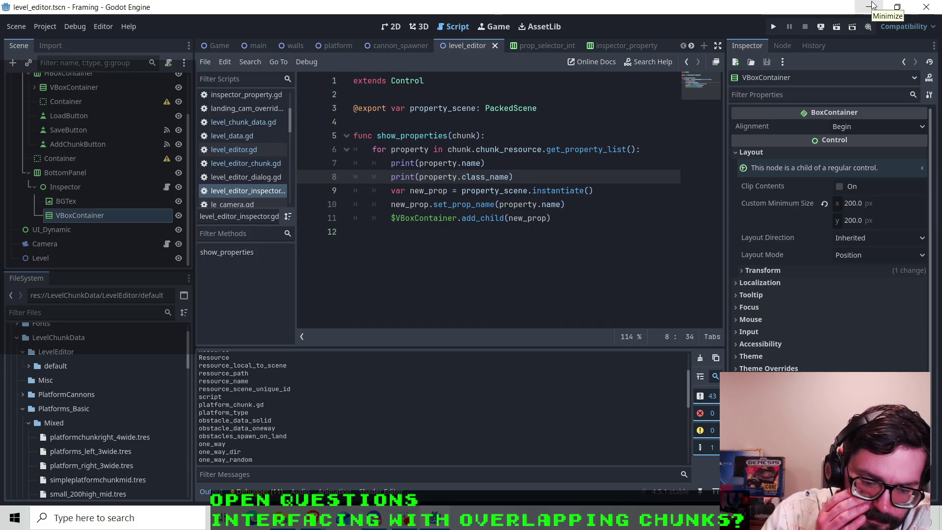
left_click(873, 6)
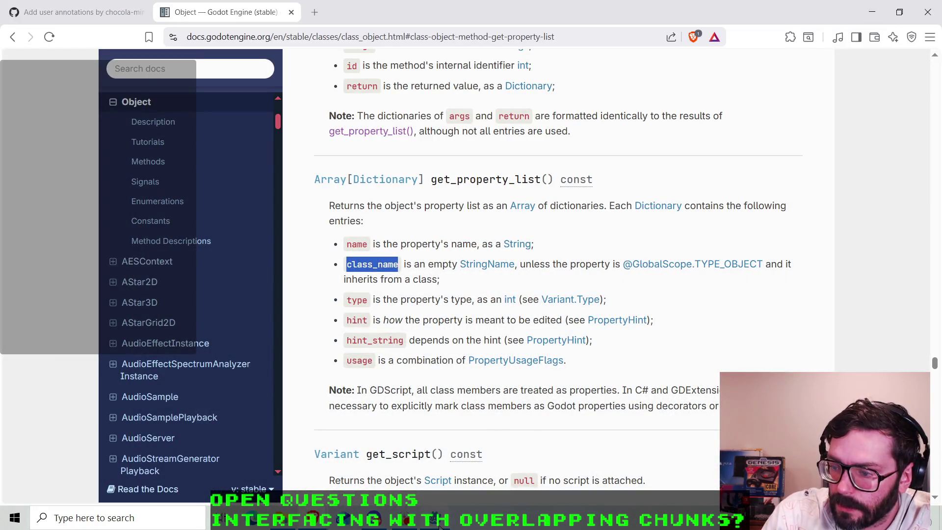
key("alt+Tab")
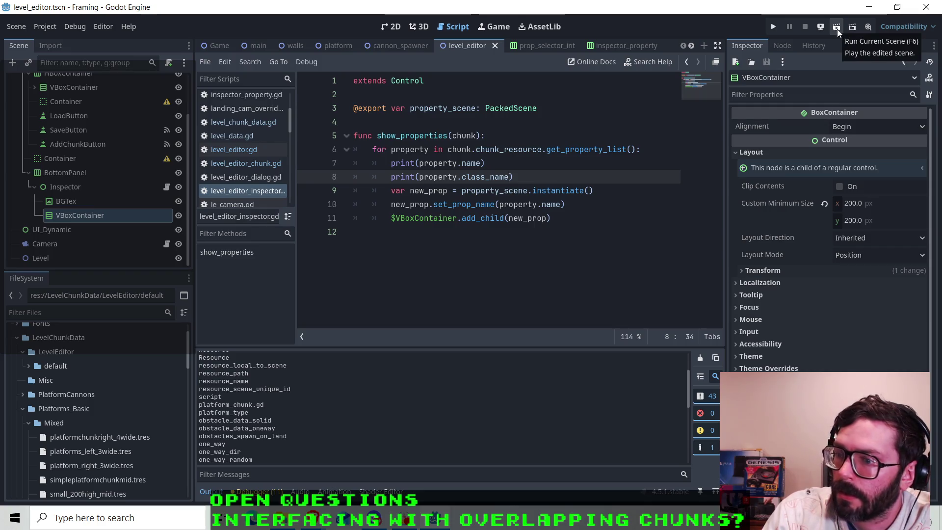
- Create and close an empty scene, returning to the level_editor scene tab
left_click(37, 27)
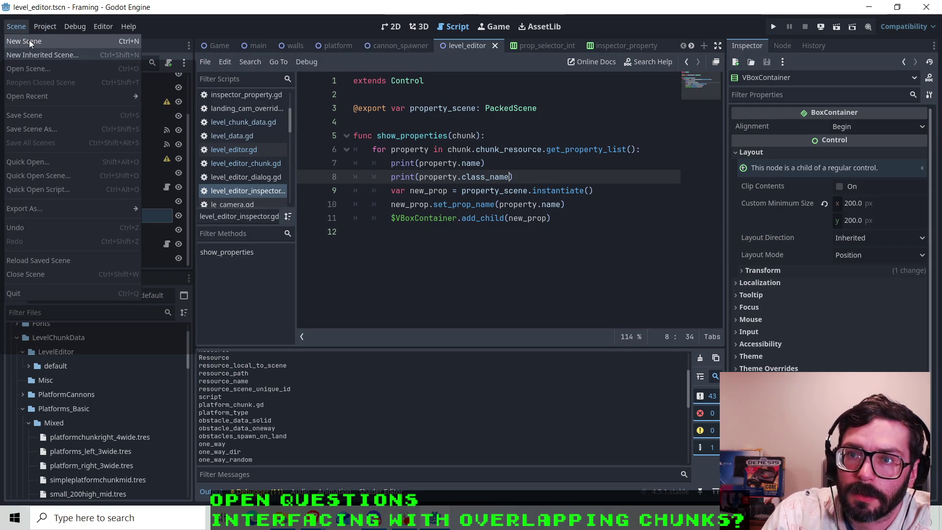
left_click(28, 41)
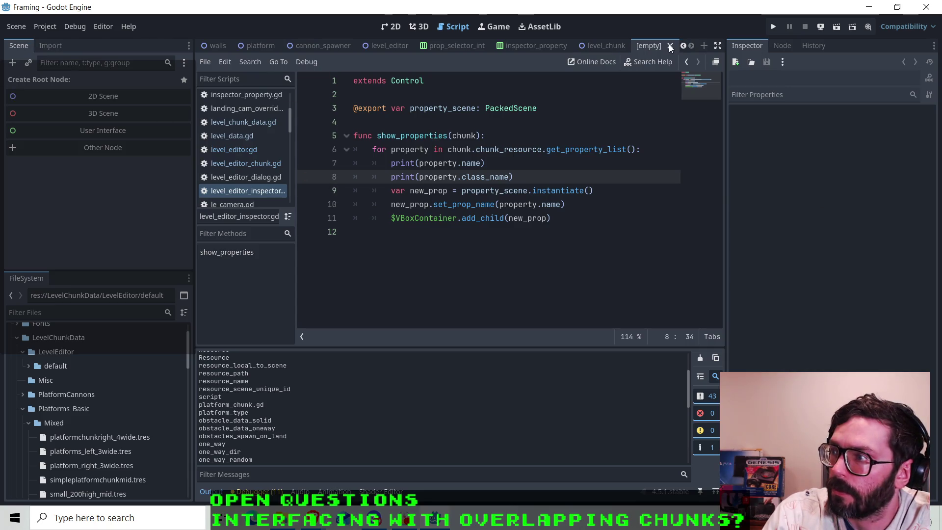
left_click(669, 45)
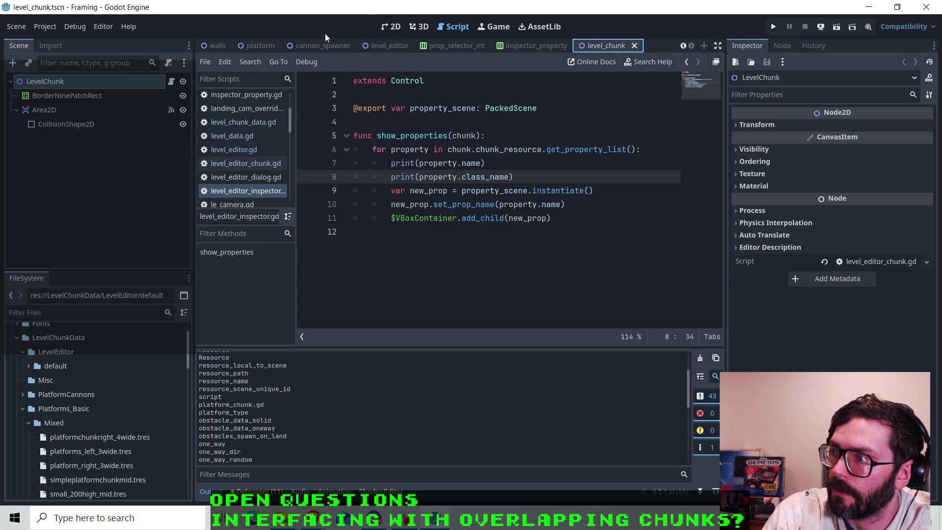
left_click(384, 46)
left_click(13, 28)
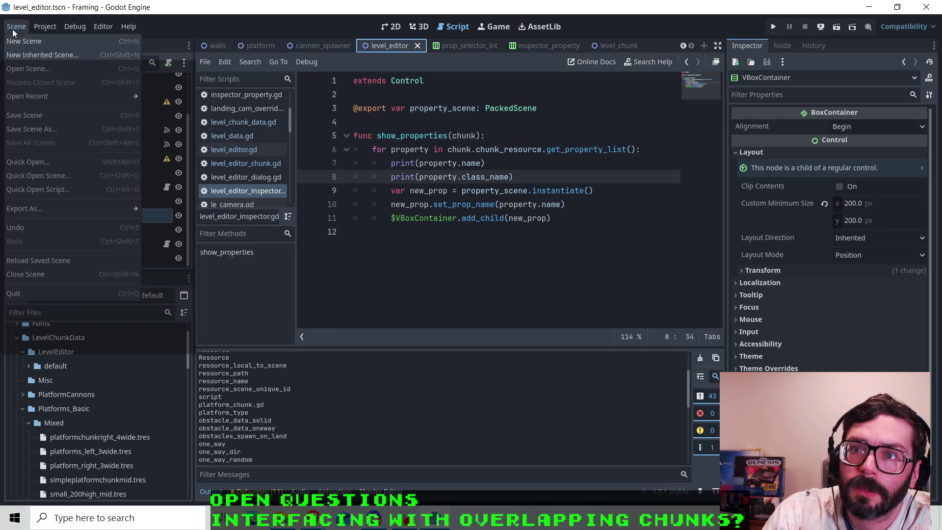
key("Escape")
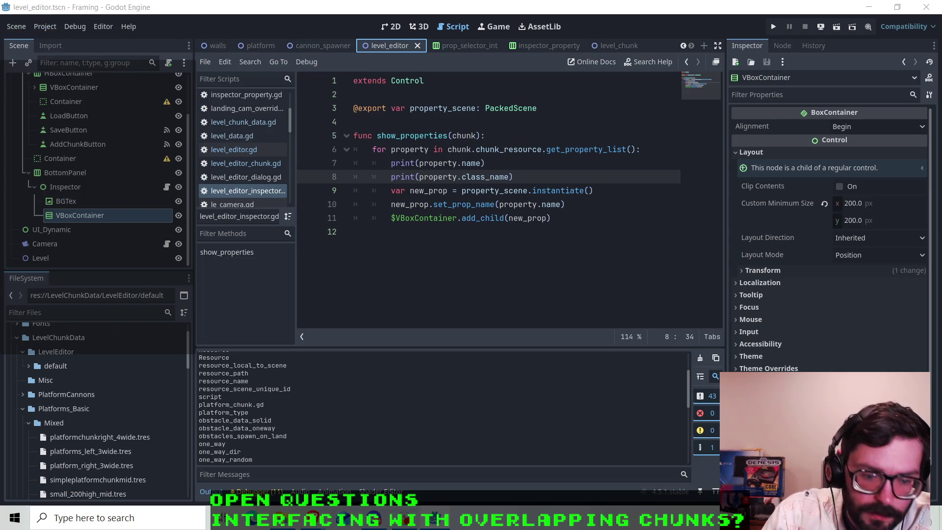
- Set Display > Window > Mode to Windowed in Project Settings and run the level editor scene
left_click(173, 218)
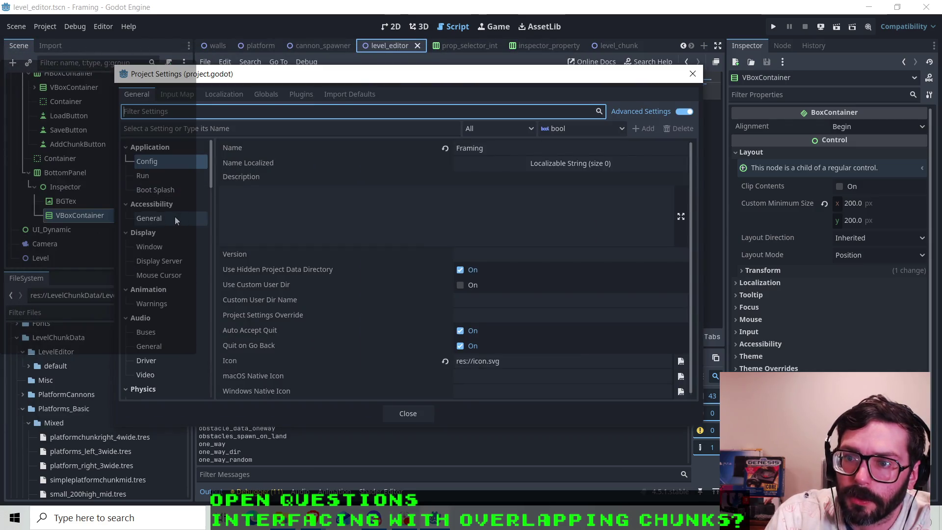
left_click(152, 247)
left_click(487, 193)
left_click(490, 211)
left_click(403, 417)
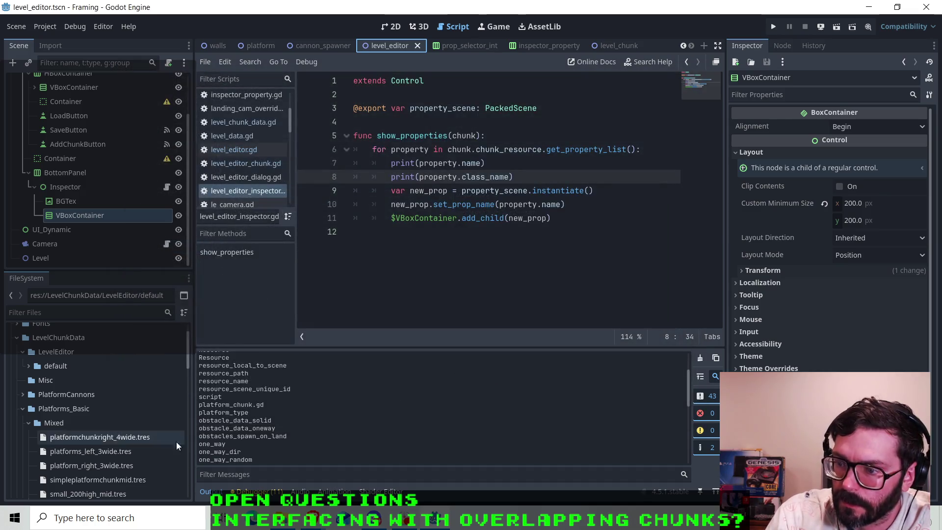
left_click(837, 28)
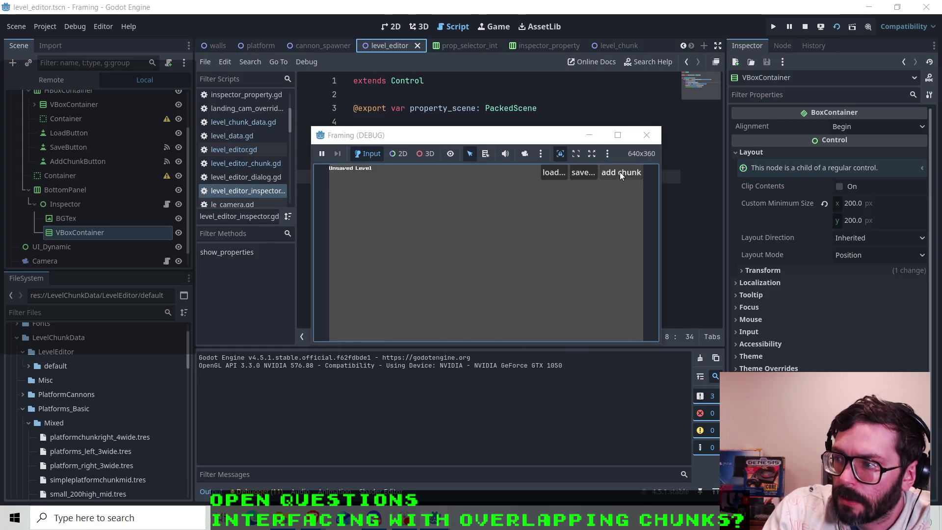
- Add a chunk to the level and select it to show its property rows
left_click(620, 171)
left_click(487, 247)
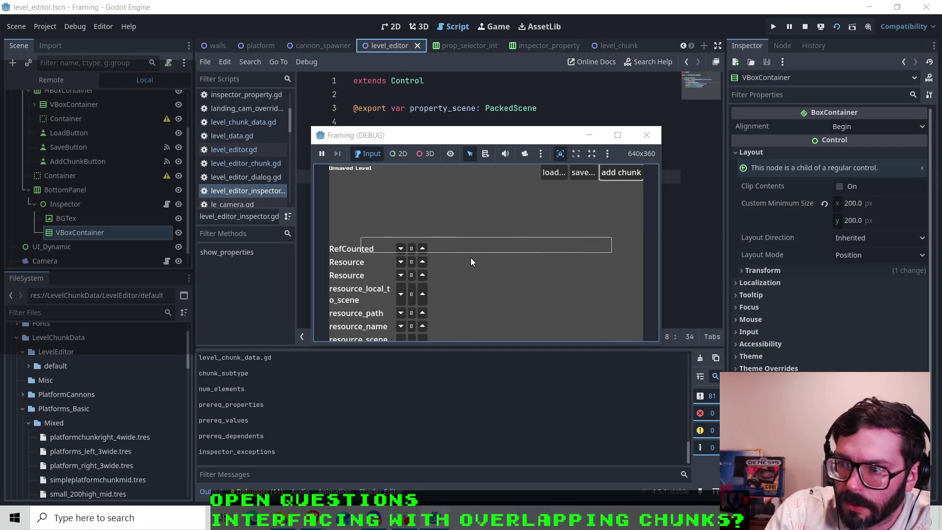
scroll(288, 407, "up", 5)
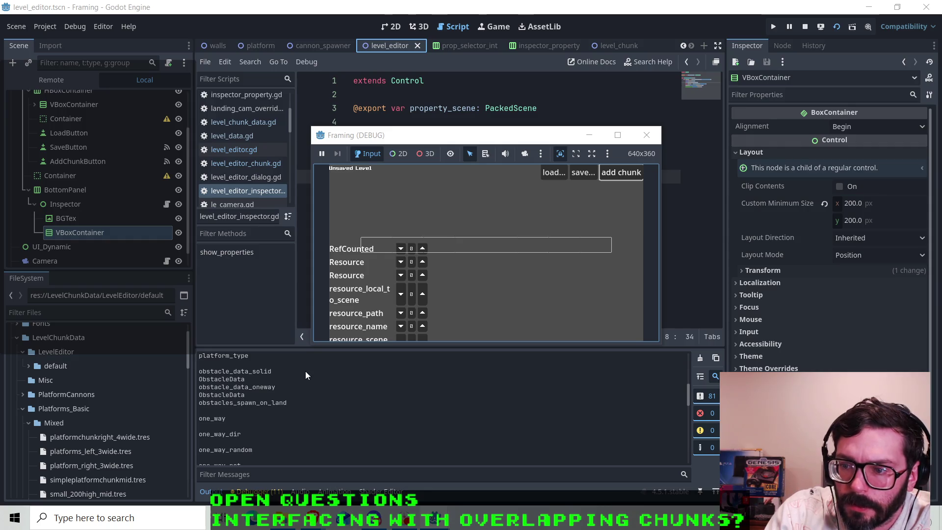
scroll(273, 408, "up", 3)
scroll(239, 412, "up", 5)
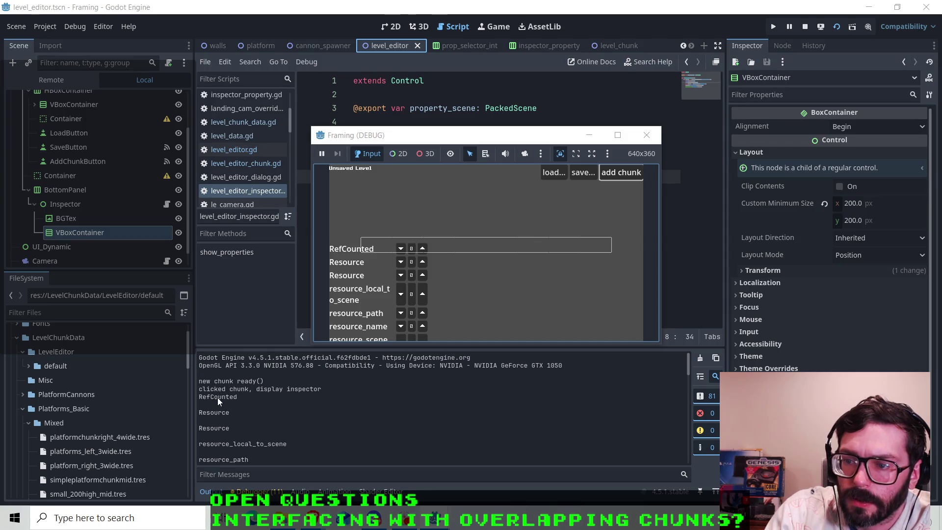
- Review the printed property names and class_names in Output, then close the debug game window
scroll(204, 397, "down", 2)
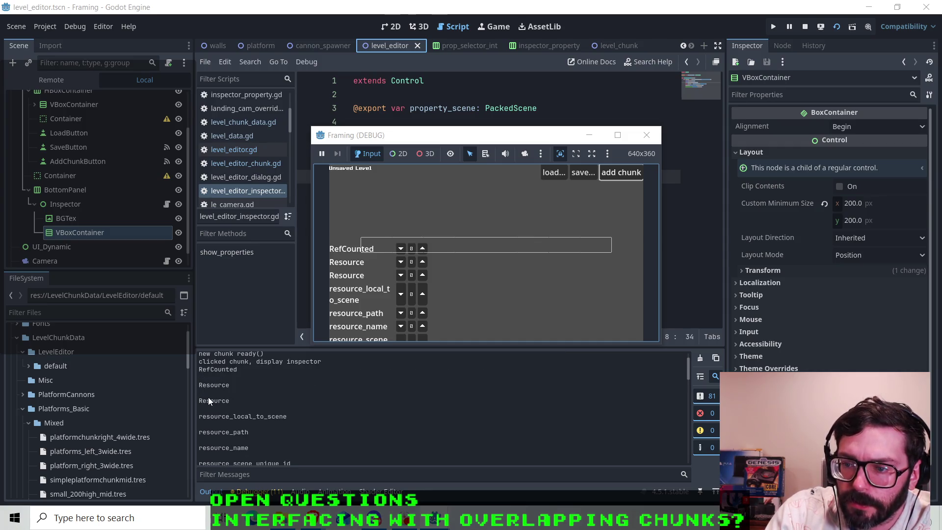
scroll(214, 398, "down", 5)
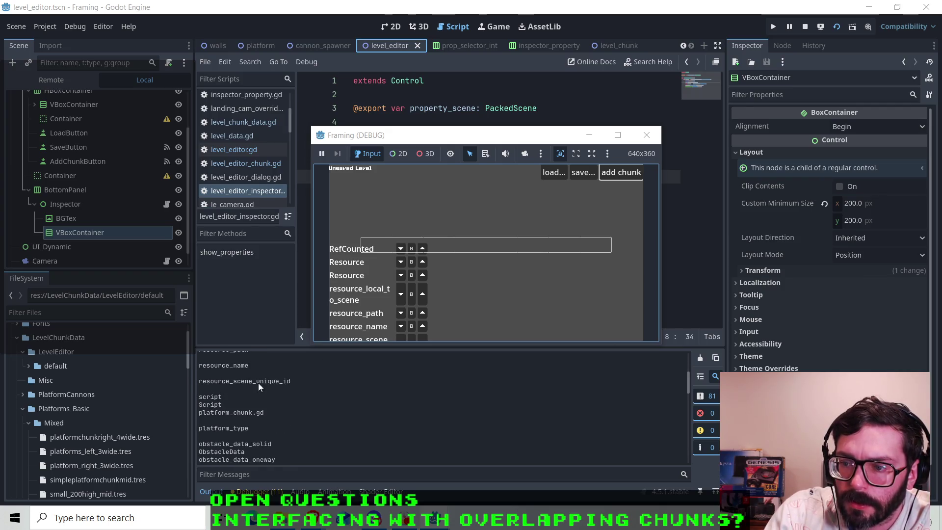
scroll(274, 415, "down", 1)
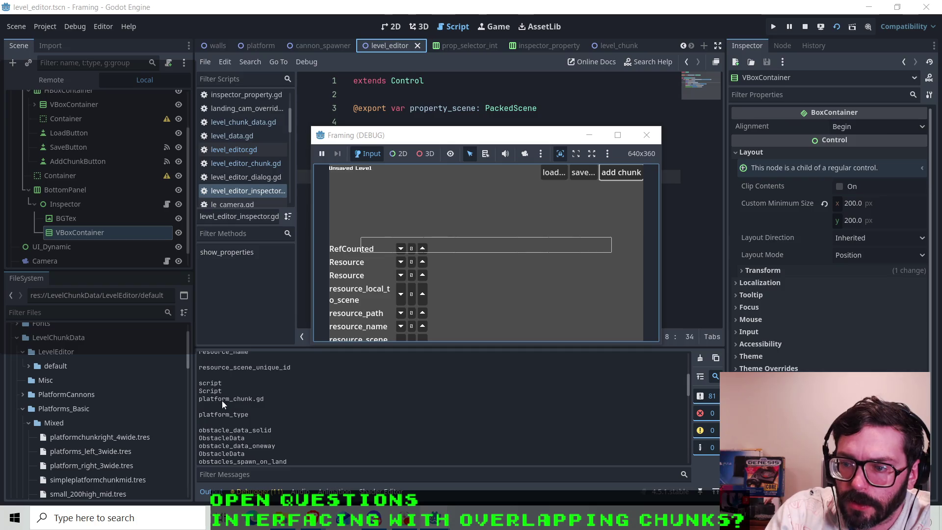
scroll(222, 401, "down", 1)
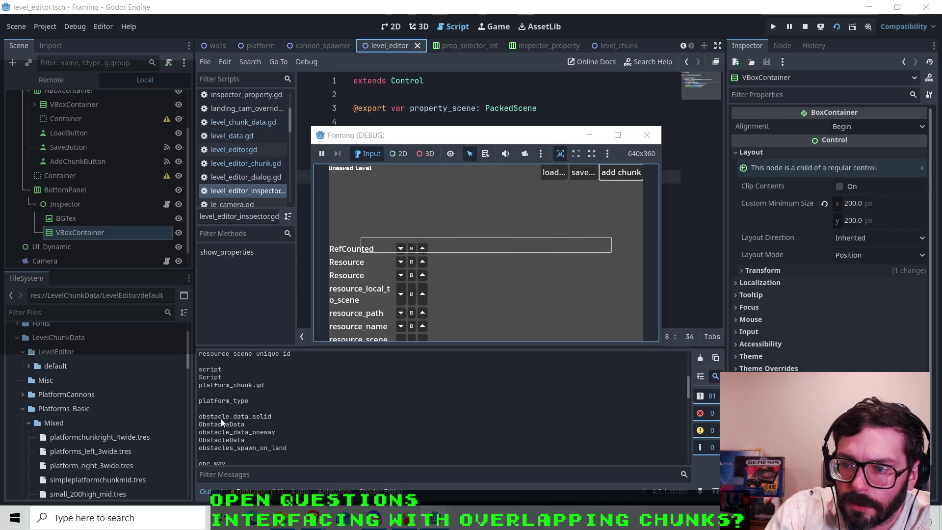
scroll(224, 416, "up", 2)
scroll(232, 423, "down", 2)
scroll(232, 426, "down", 1)
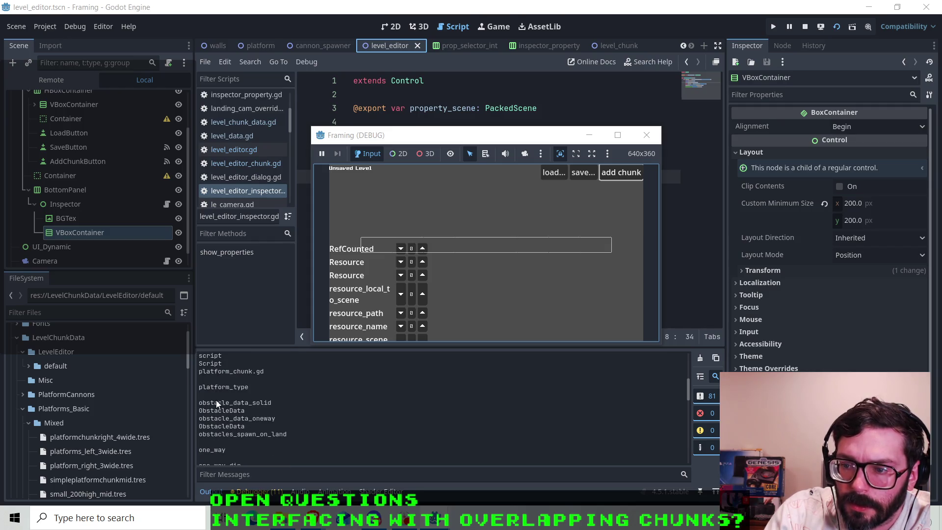
scroll(244, 410, "down", 2)
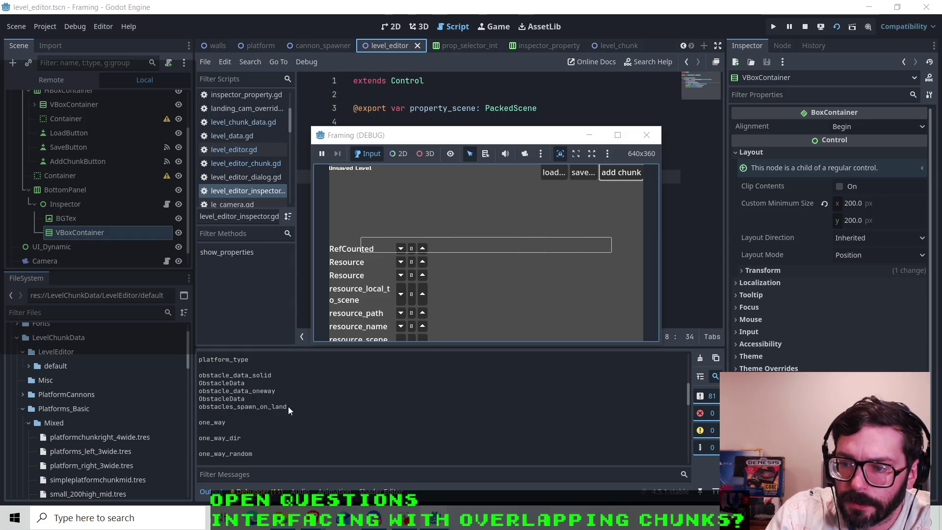
scroll(228, 407, "down", 5)
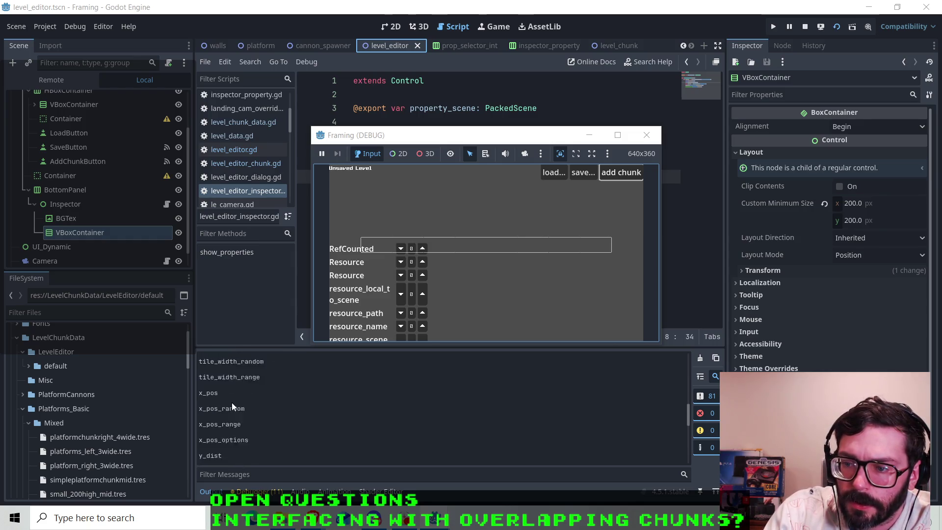
scroll(231, 406, "up", 3)
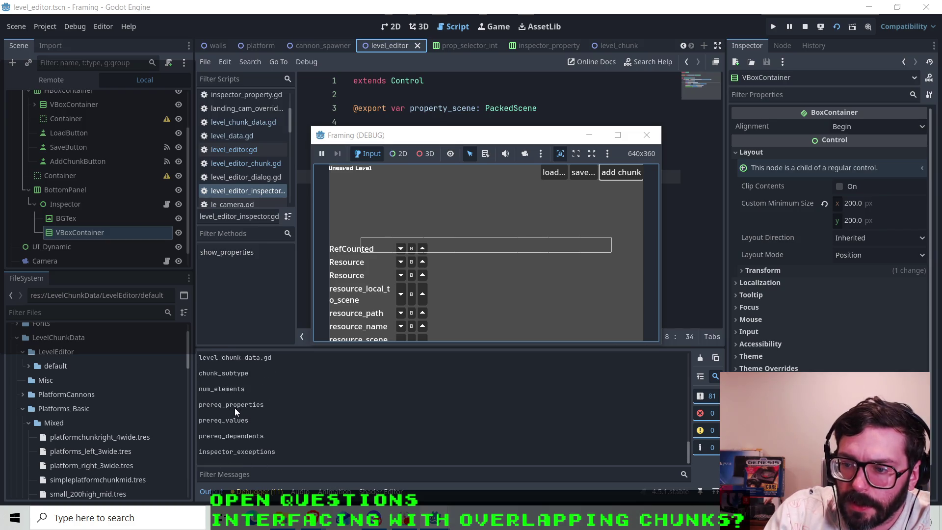
scroll(238, 405, "up", 10)
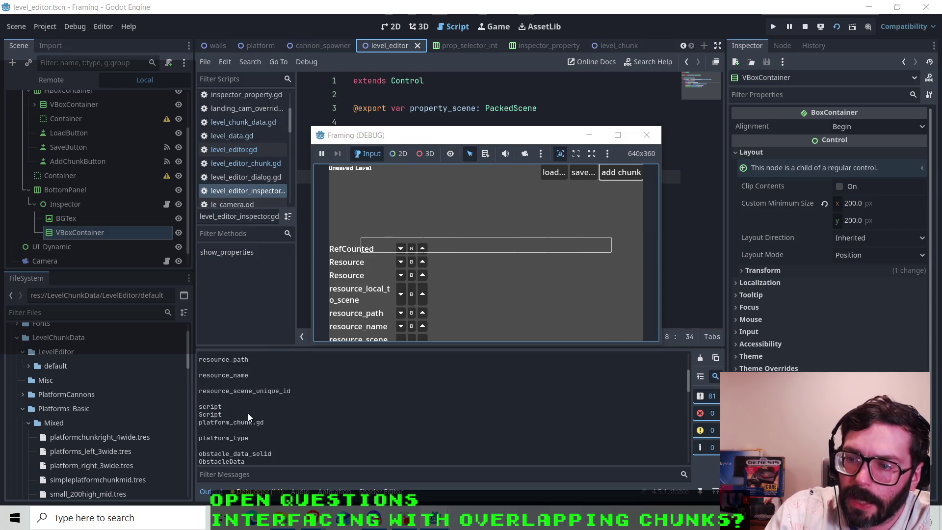
scroll(275, 408, "up", 2)
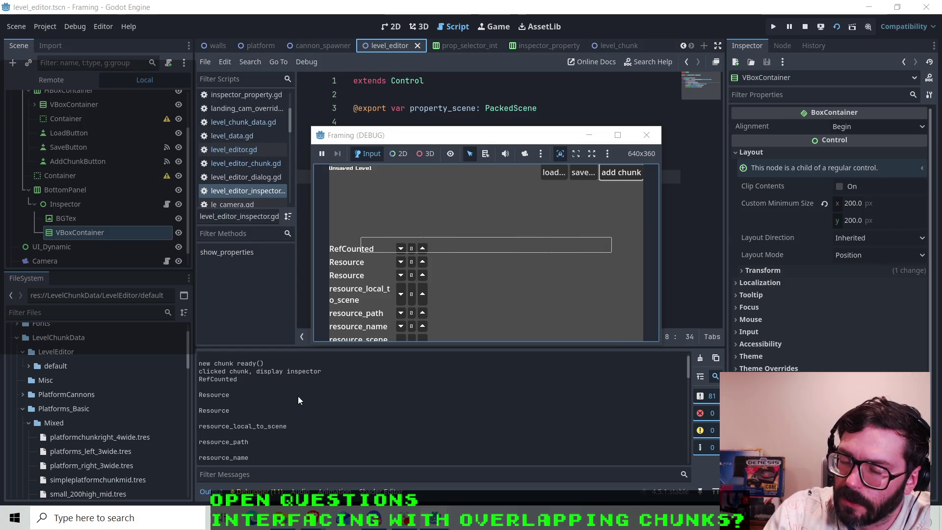
left_click(660, 135)
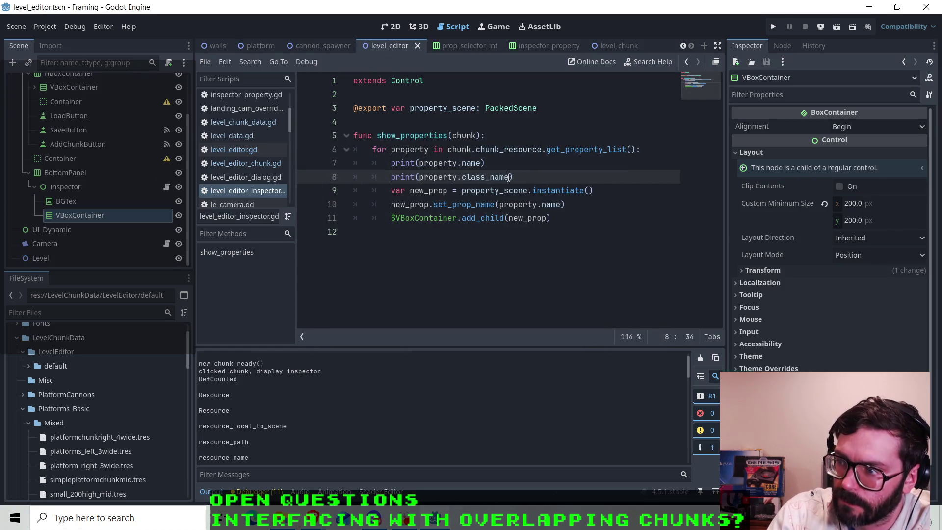
mouse_move(324, 519)
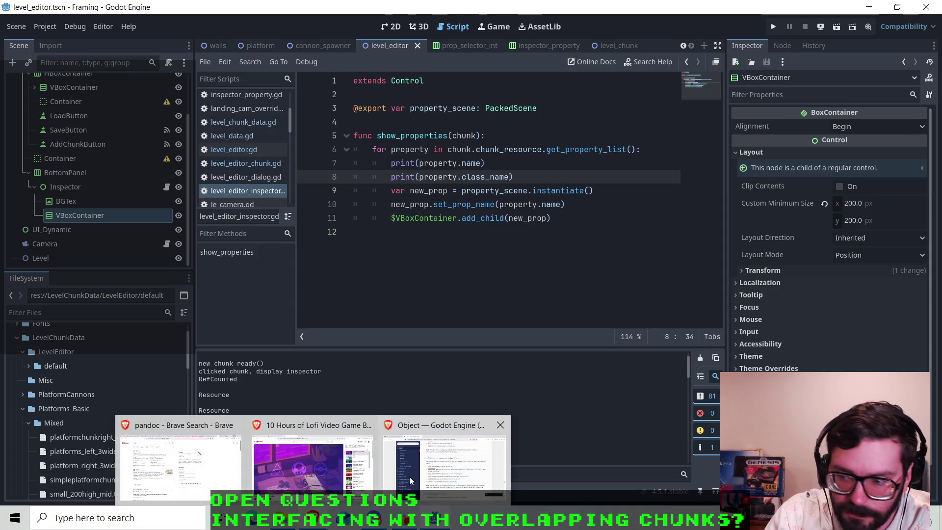
left_click(409, 478)
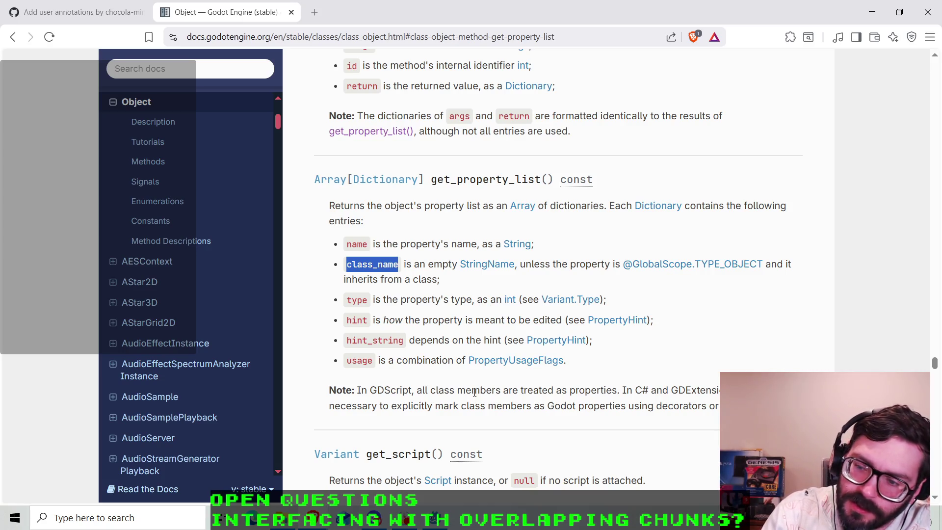
left_click(435, 524)
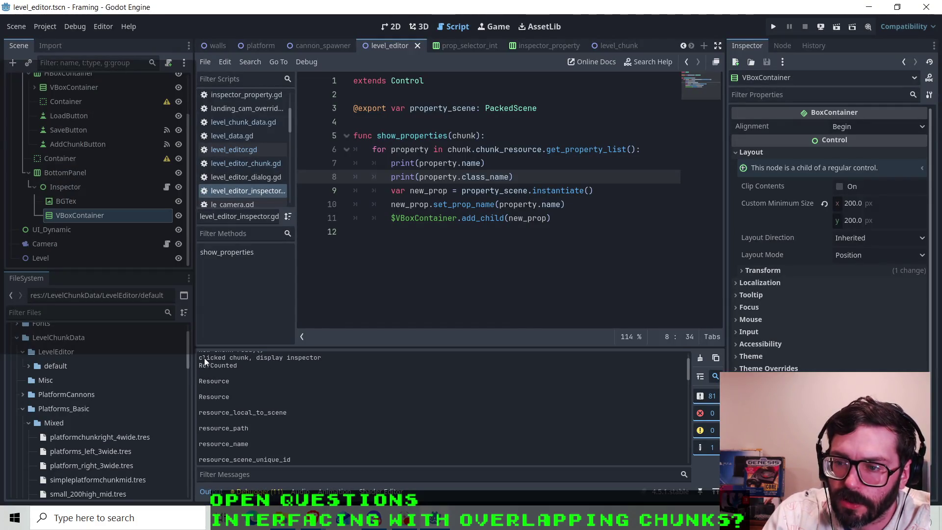
mouse_move(198, 364)
left_mouse_down()
mouse_move(299, 414)
mouse_move(314, 444)
left_mouse_up()
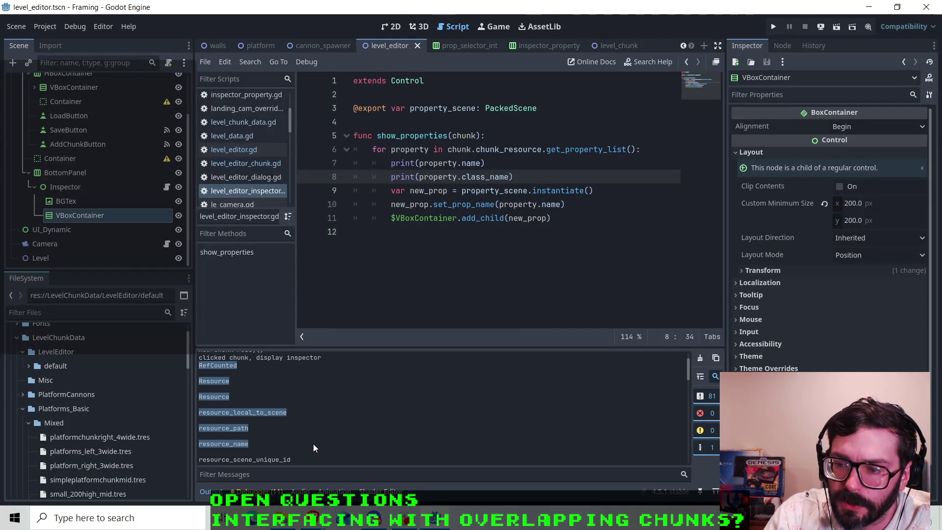
scroll(286, 438, "down", 3)
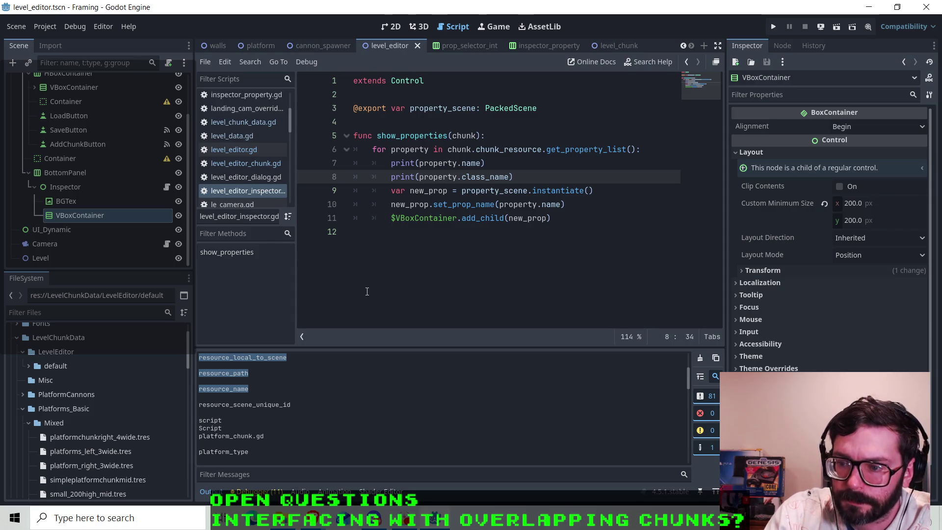
- Glance at level_editor_chunk.gd and level_editor_inspector.gd, then open platform_chunk.gd from the script list
left_click(251, 164)
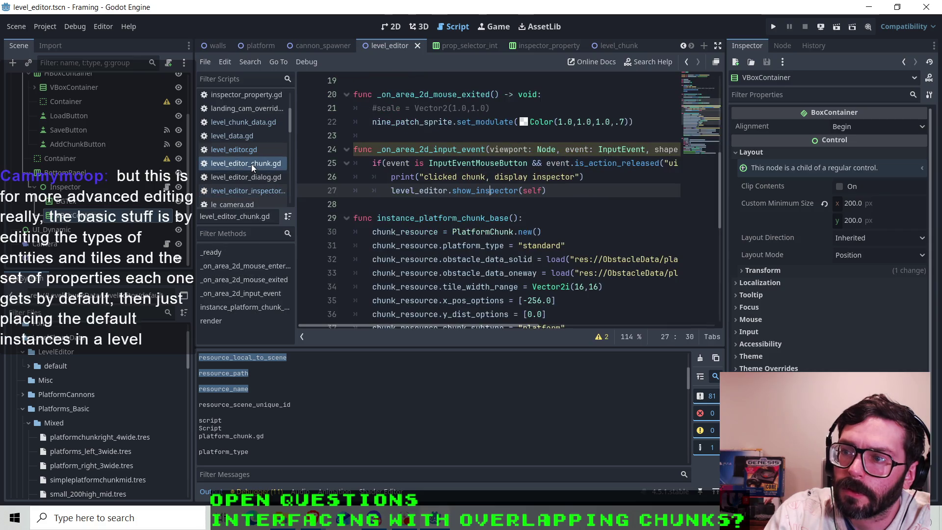
left_click(234, 190)
scroll(263, 199, "down", 3)
scroll(256, 198, "up", 2)
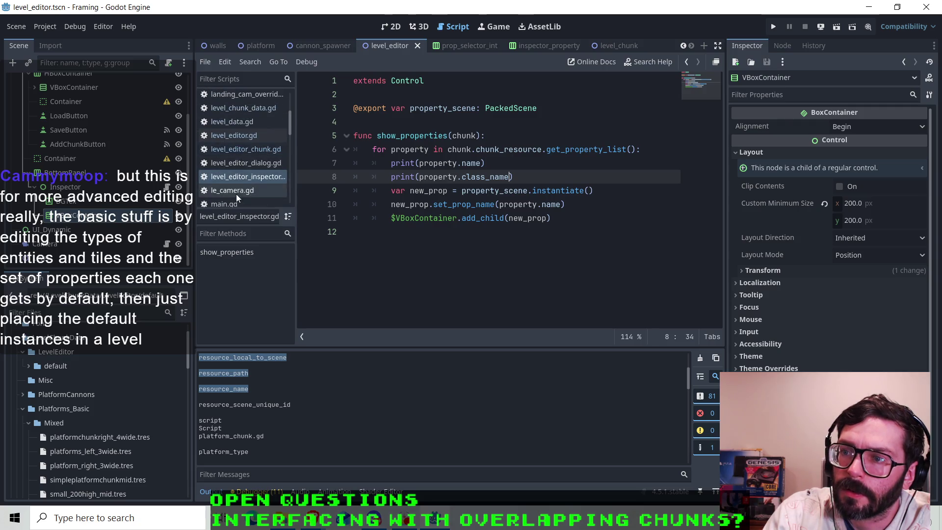
scroll(246, 188, "down", 5)
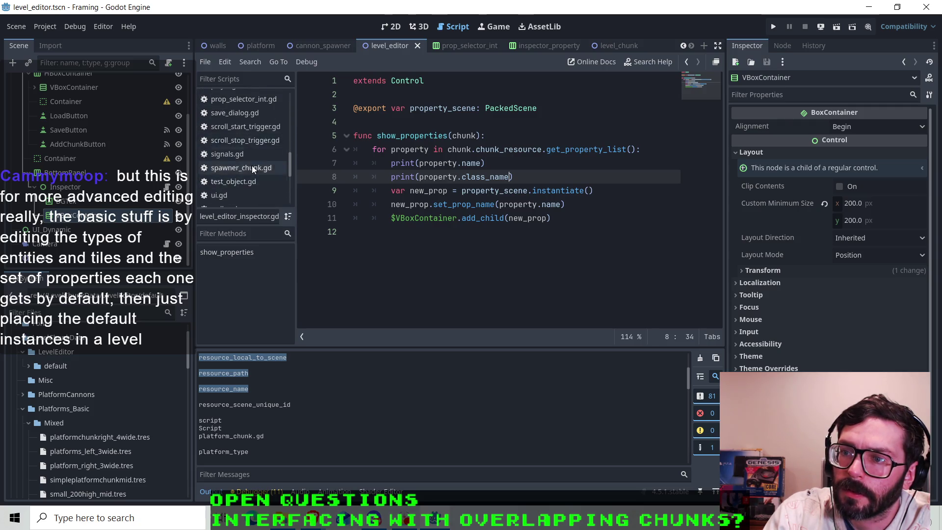
scroll(246, 187, "down", 6)
scroll(245, 190, "up", 8)
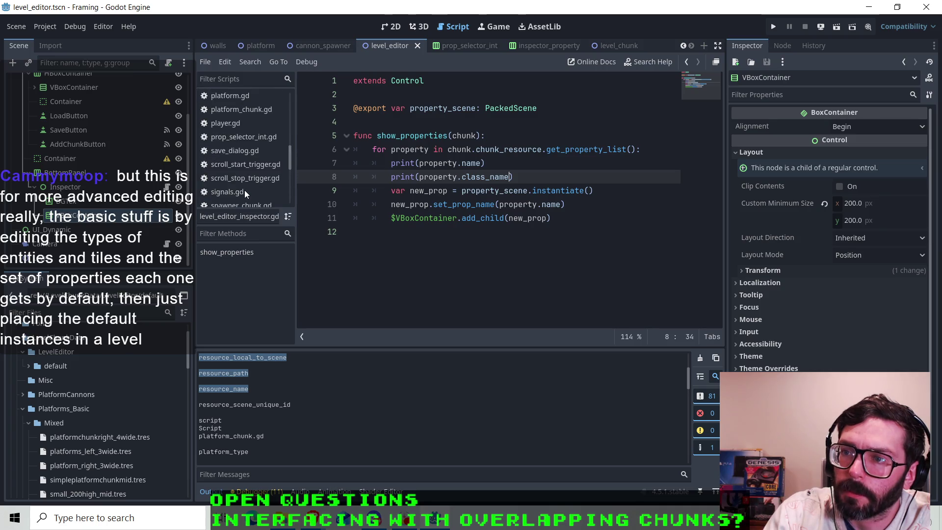
scroll(246, 195, "up", 3)
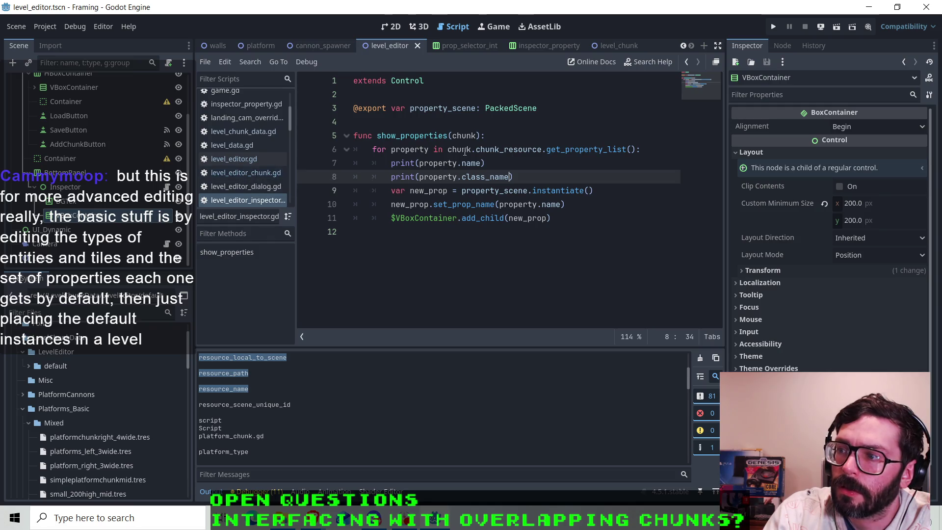
scroll(266, 180, "down", 2)
scroll(266, 180, "down", 3)
left_click(240, 195)
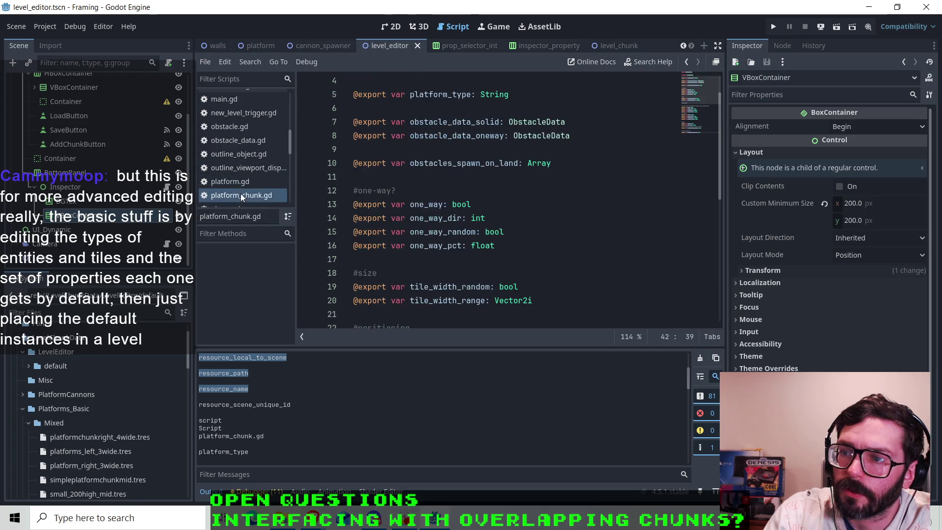
scroll(383, 199, "up", 1)
left_click(448, 108)
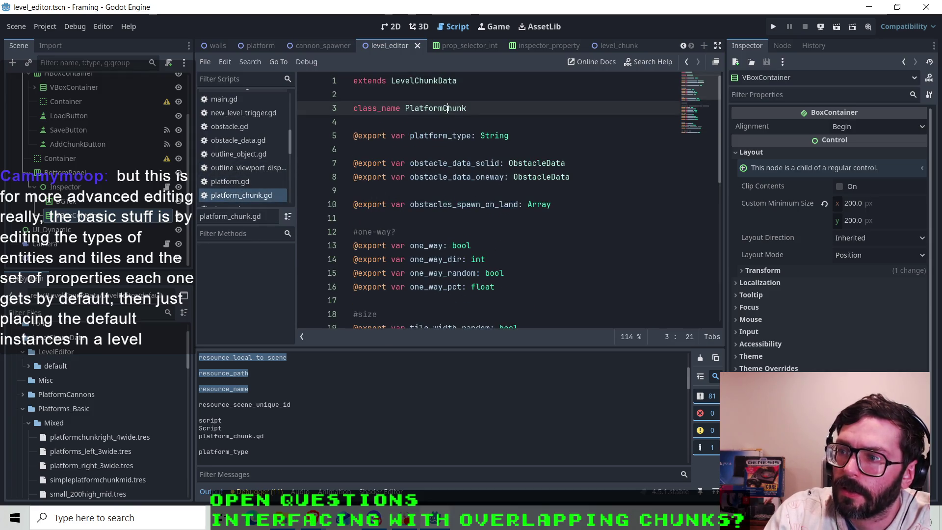
left_click_drag(470, 109, 404, 110)
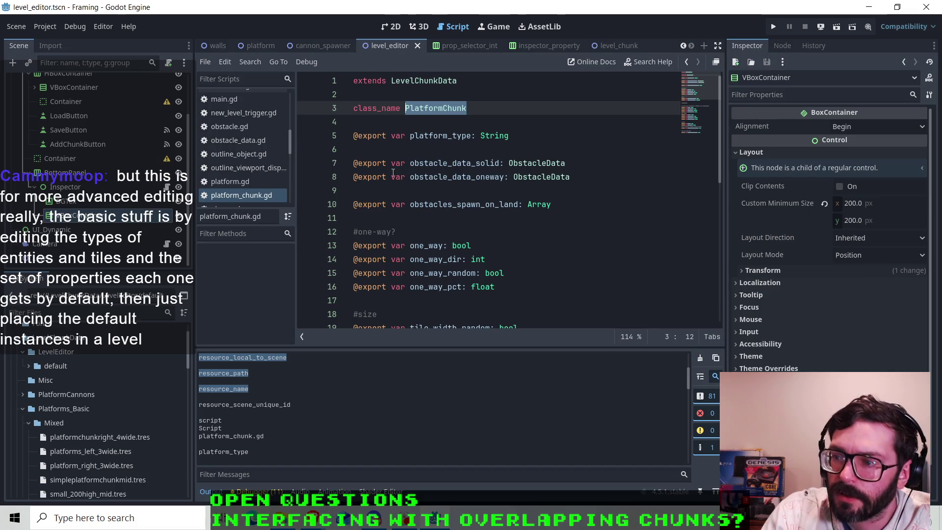
scroll(421, 221, "down", 4)
scroll(229, 388, "down", 5)
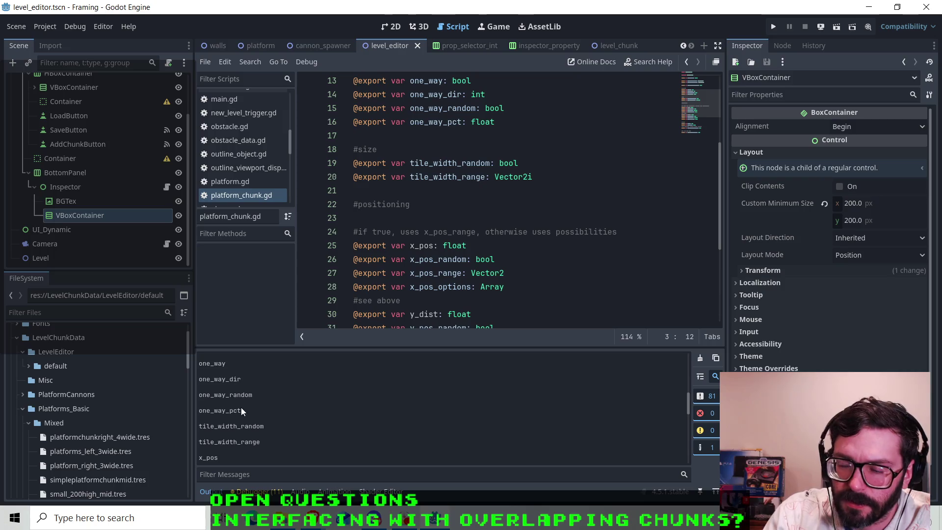
scroll(241, 408, "down", 10)
scroll(246, 387, "down", 3)
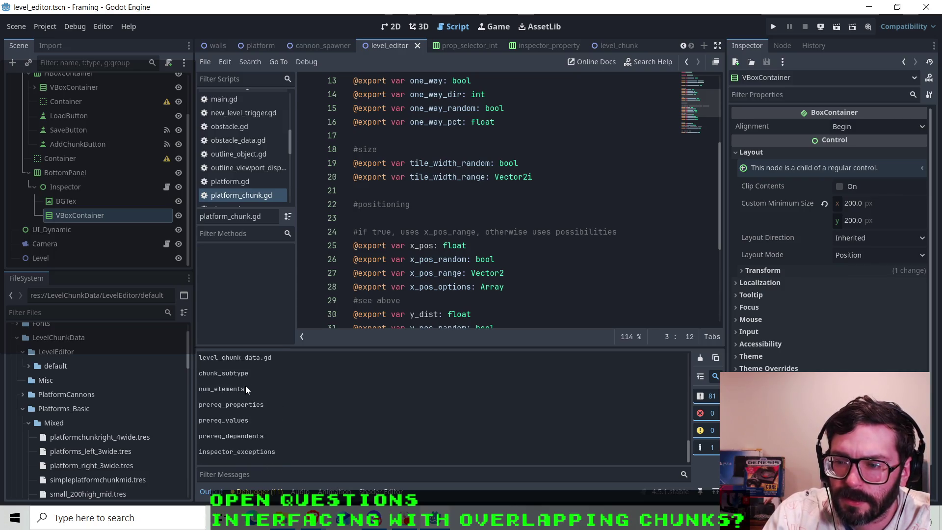
scroll(269, 394, "up", 4)
scroll(250, 407, "up", 10)
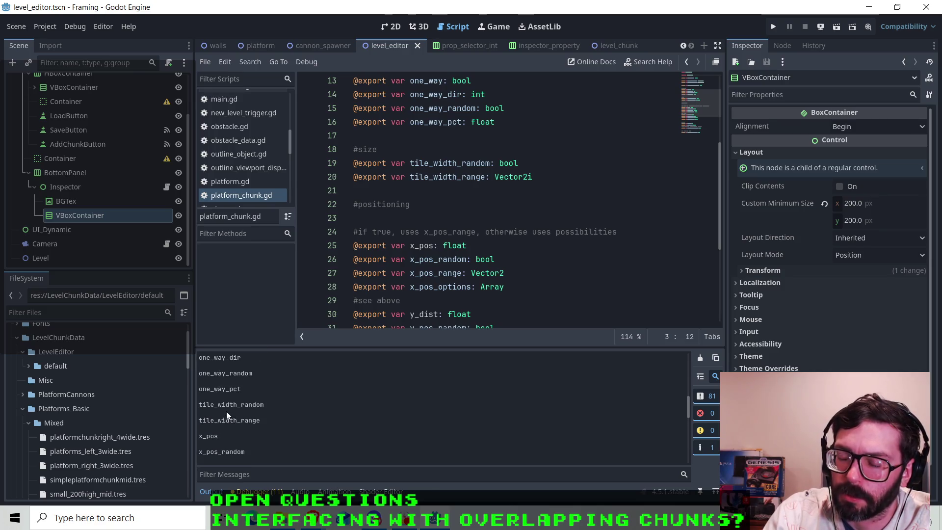
scroll(229, 411, "up", 15)
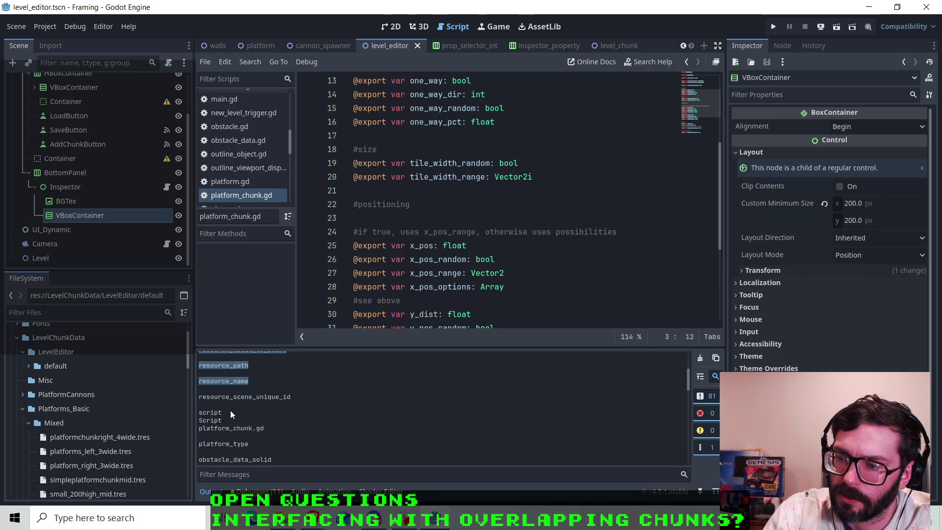
scroll(217, 415, "down", 4)
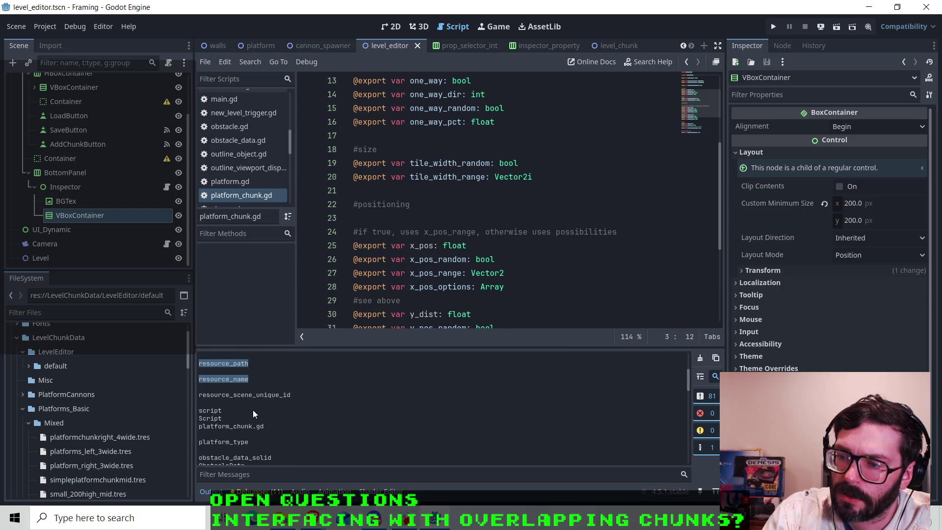
scroll(230, 413, "down", 3)
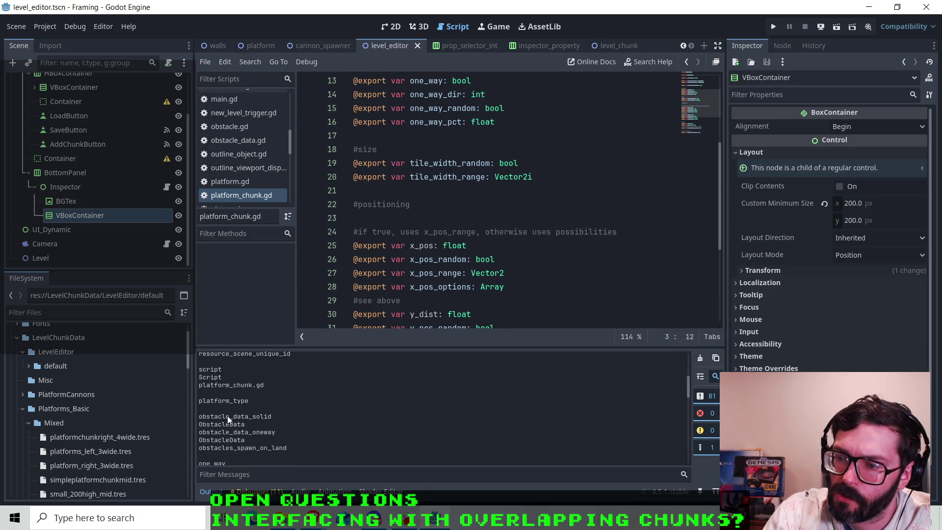
scroll(696, 125, "up", 4)
scroll(697, 125, "down", 2)
scroll(697, 125, "up", 2)
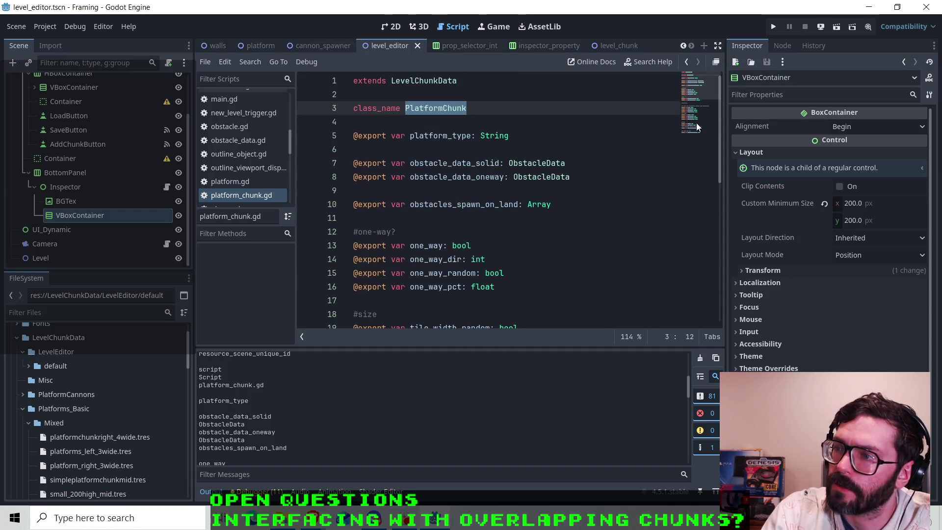
- Minimize Godot, view and close the Imgur screenshot tab in Brave, then restore Godot
left_click(867, 8)
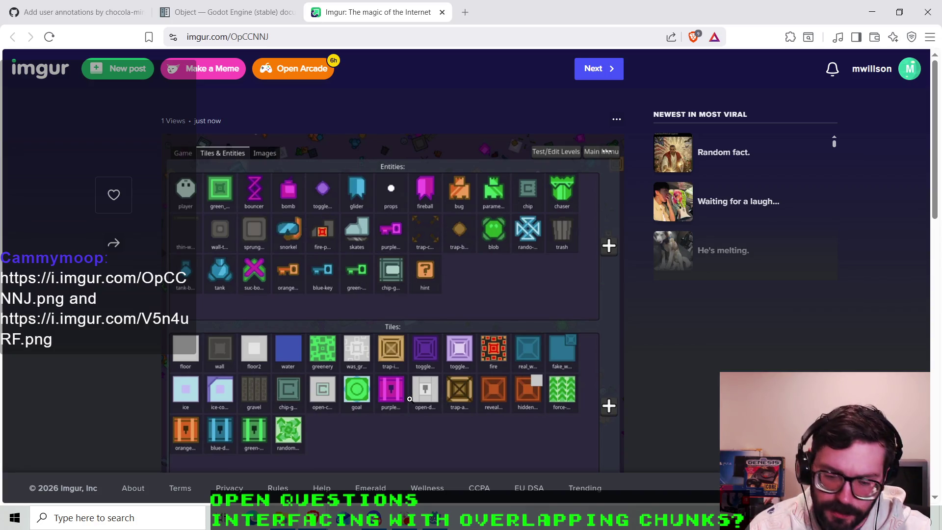
left_click(442, 14)
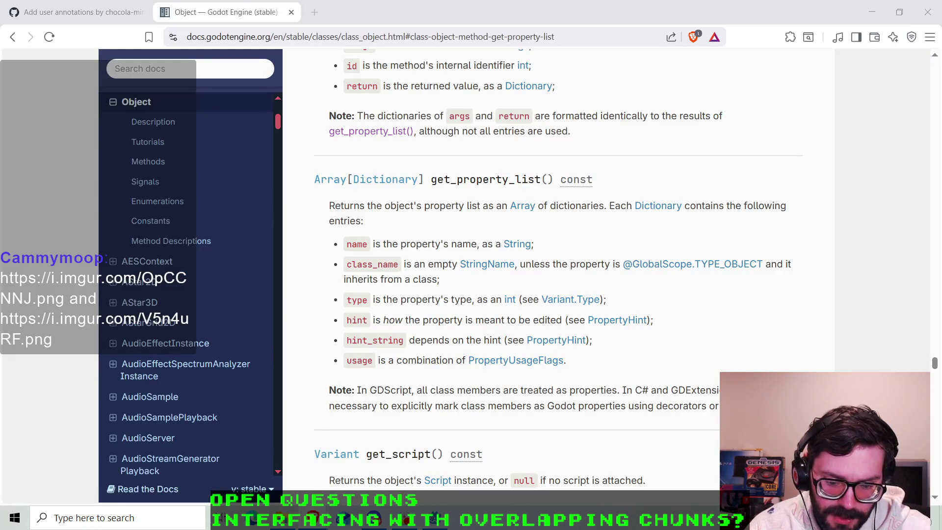
key("ctrl+shift+t")
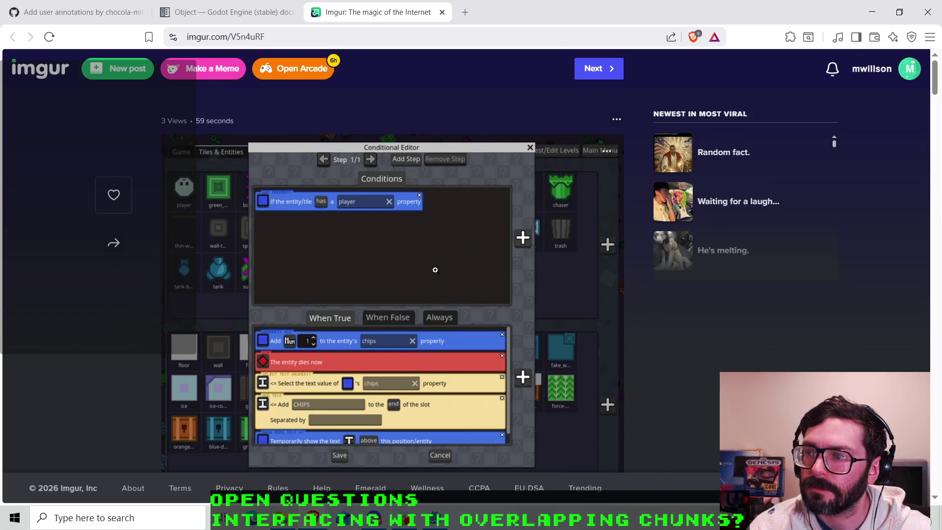
left_click(443, 13)
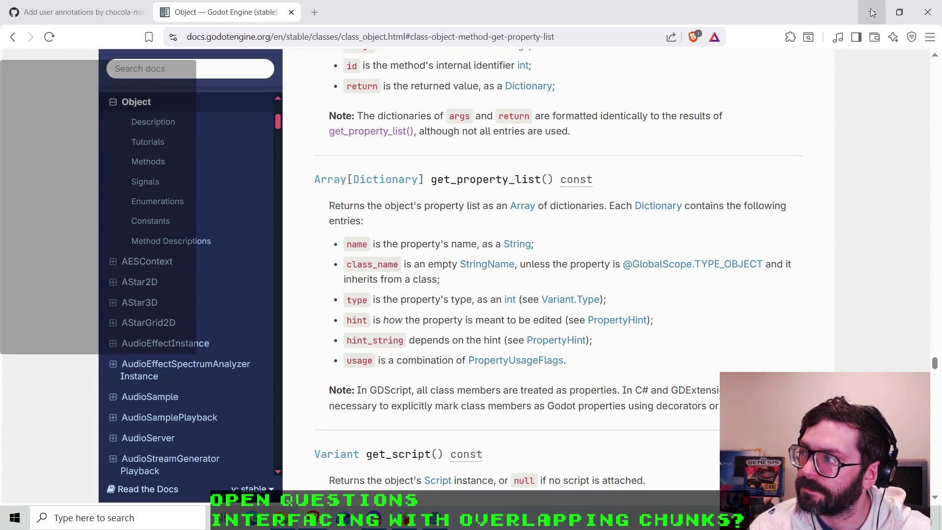
left_click(871, 10)
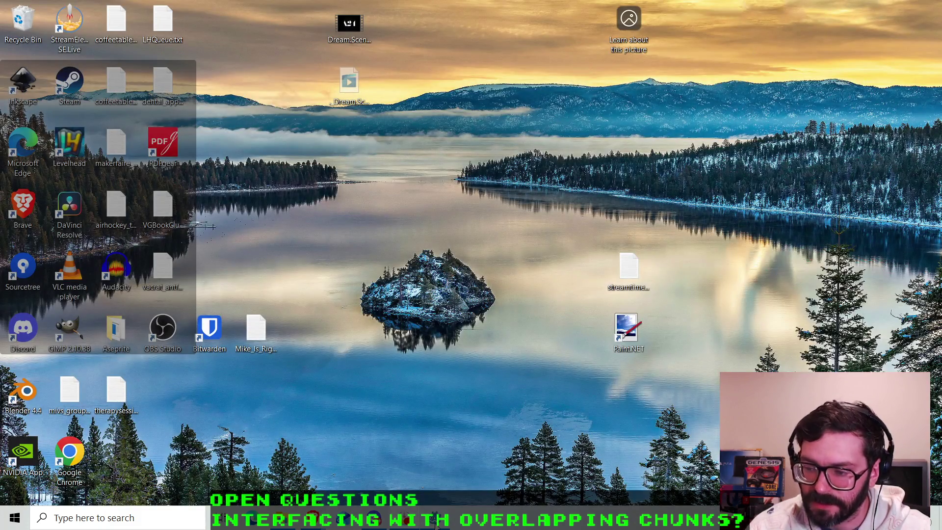
left_click(437, 520)
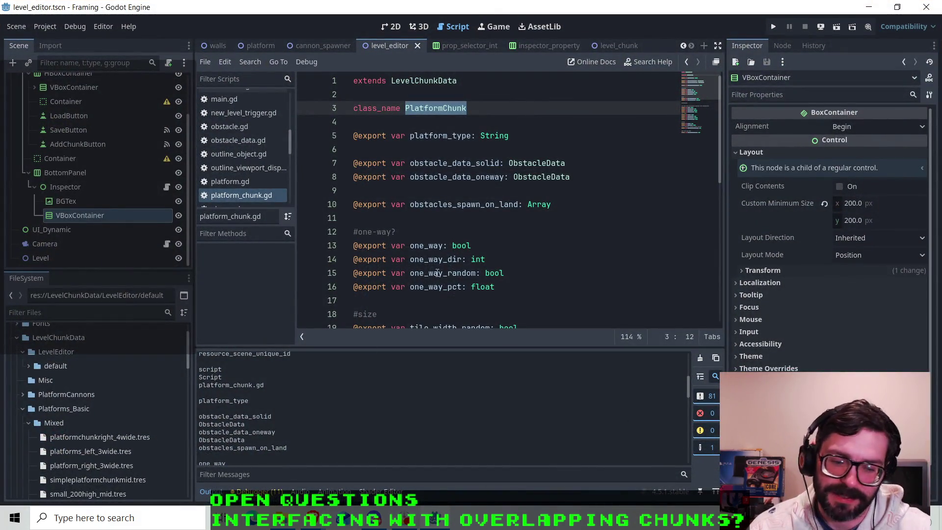
left_click(515, 268)
key("Up")
key("Up")
key("Down")
key("Down")
key("Down")
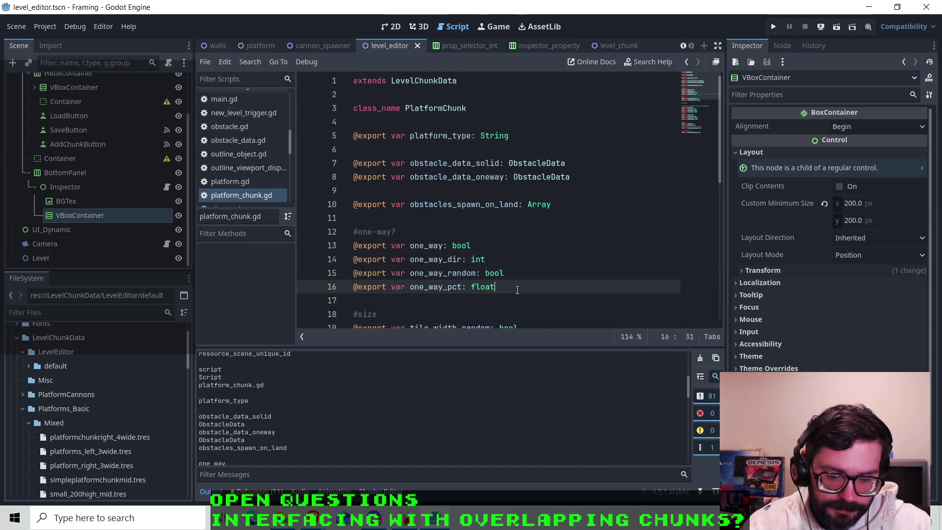
left_click(524, 274)
left_click(501, 258)
left_click(489, 248)
left_click(480, 260)
left_click(493, 273)
left_click(494, 286)
left_click(498, 273)
left_click(508, 285)
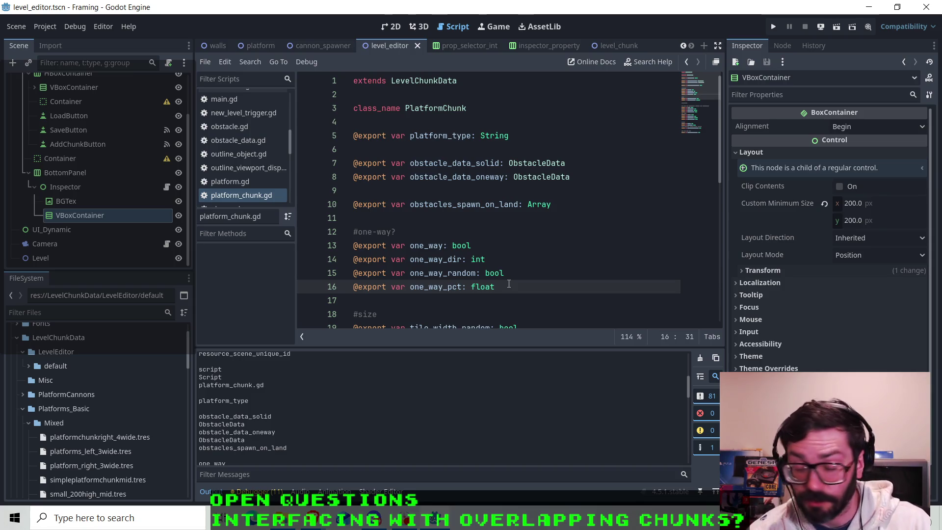
mouse_move(483, 285)
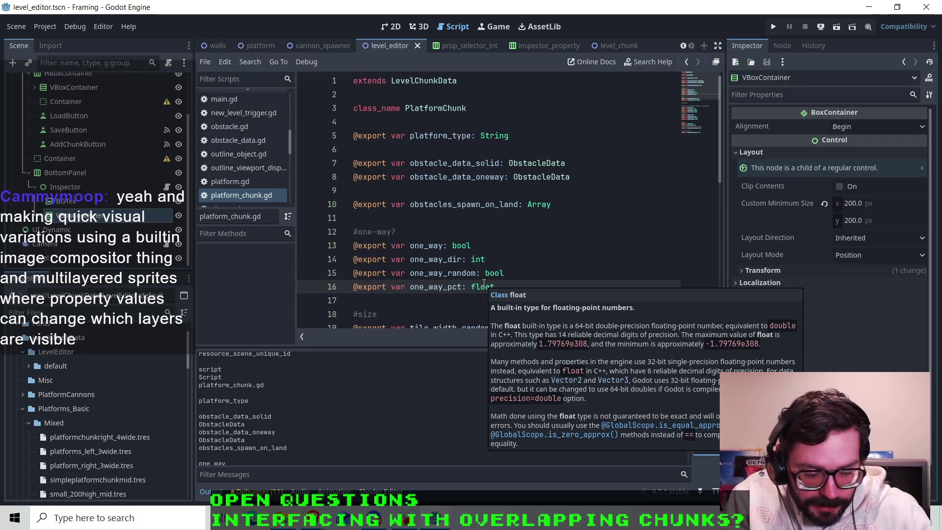
left_click(501, 254)
key("Down")
key("Down")
key("Up")
key("Up")
key("Up")
key("Down")
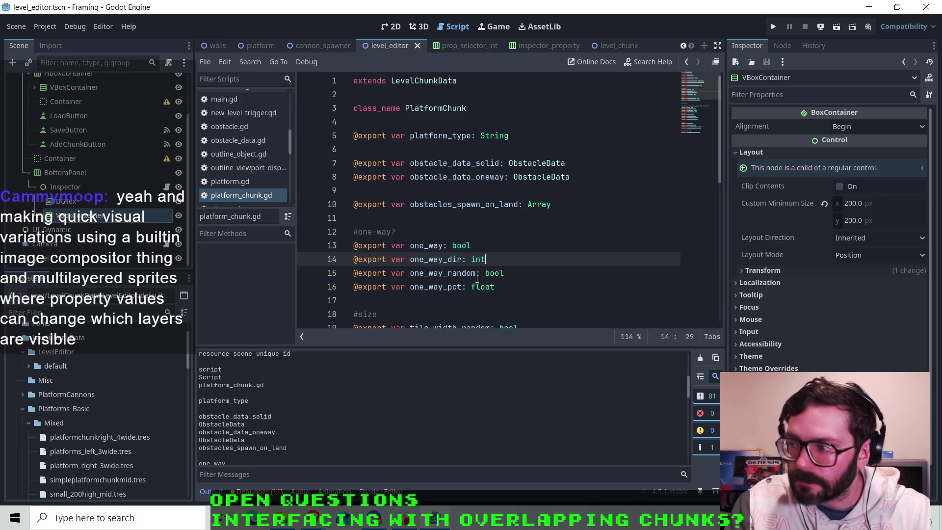
key("Down")
key("Down")
key("Up")
key("Up")
key("Up")
key("Down")
key("Down")
left_click(493, 289)
key("Up")
key("Up")
key("Up")
key("Down")
key("Down")
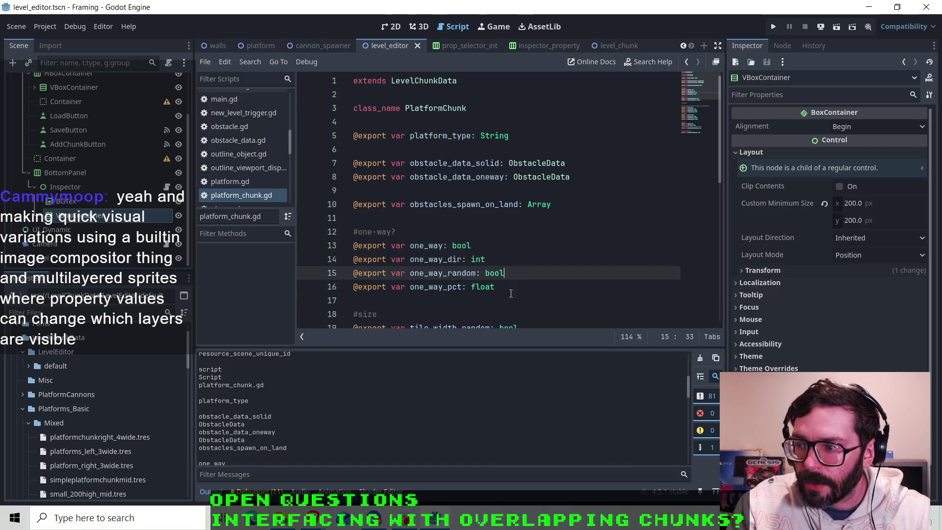
key("Down")
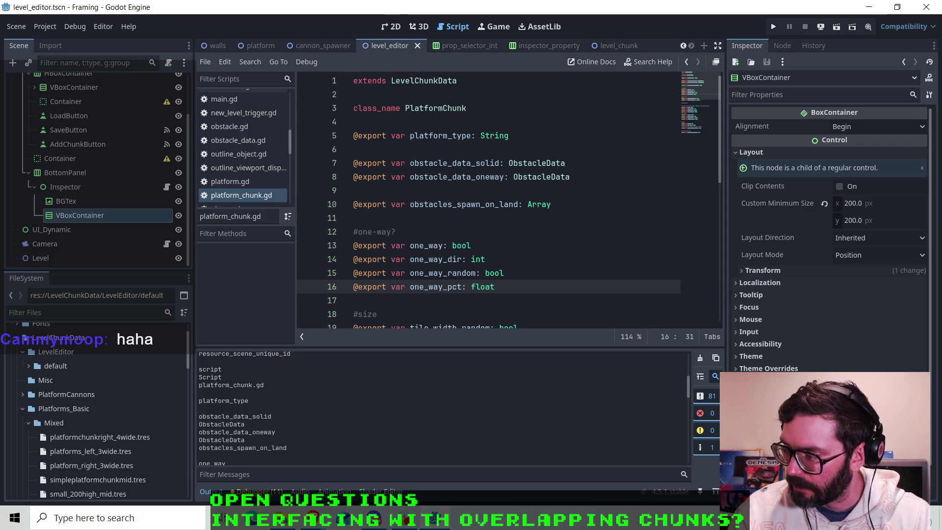
left_click(504, 287)
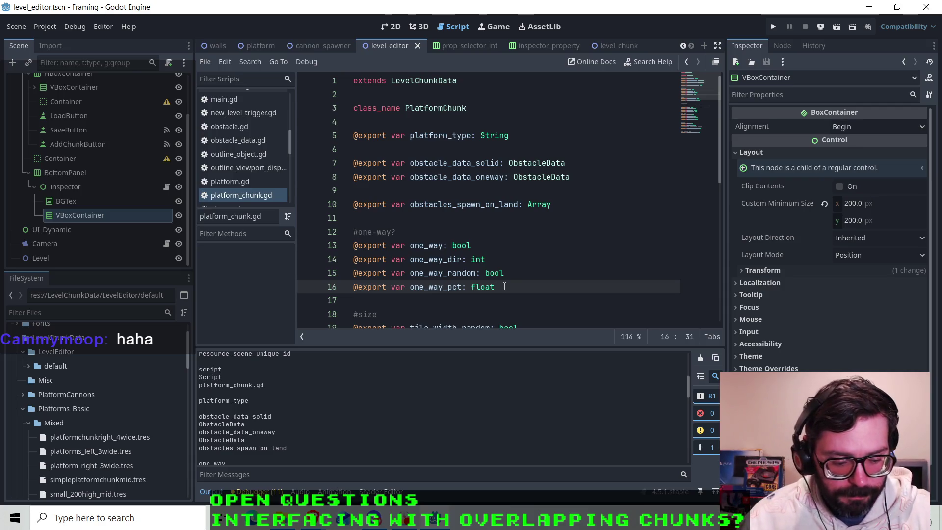
mouse_move(490, 287)
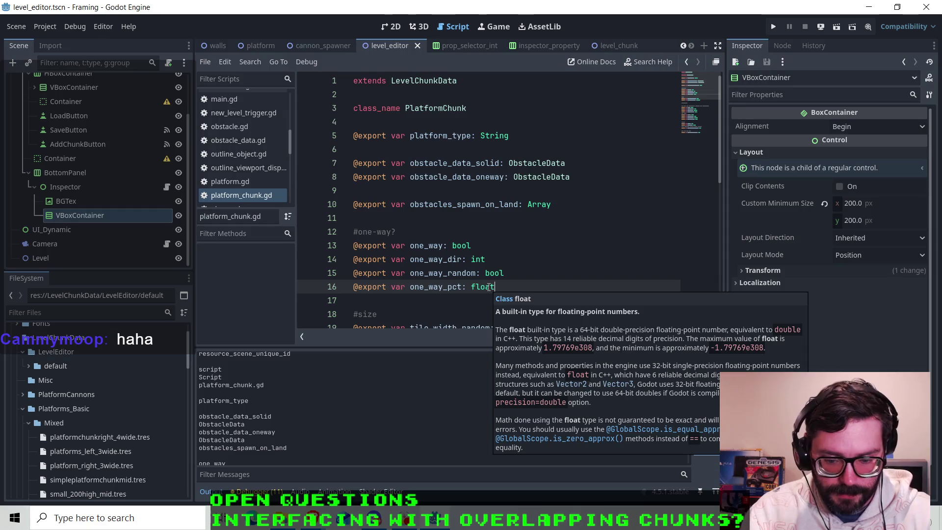
left_click(522, 277)
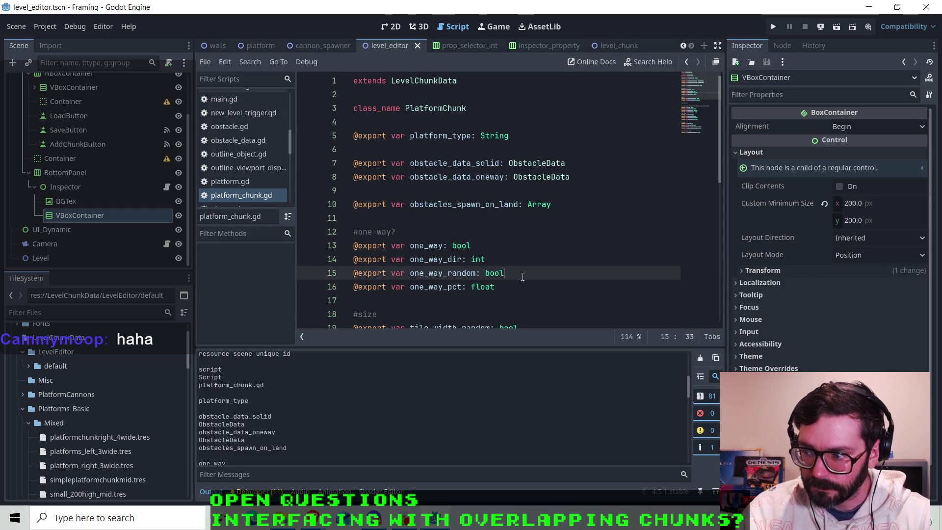
left_click(514, 285)
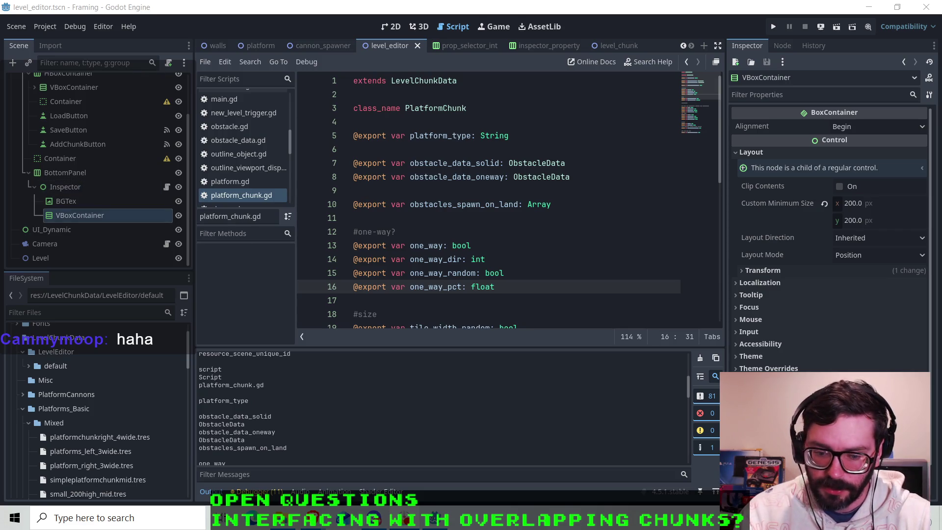
left_click(497, 243)
key("Down")
key("Down")
key("Down")
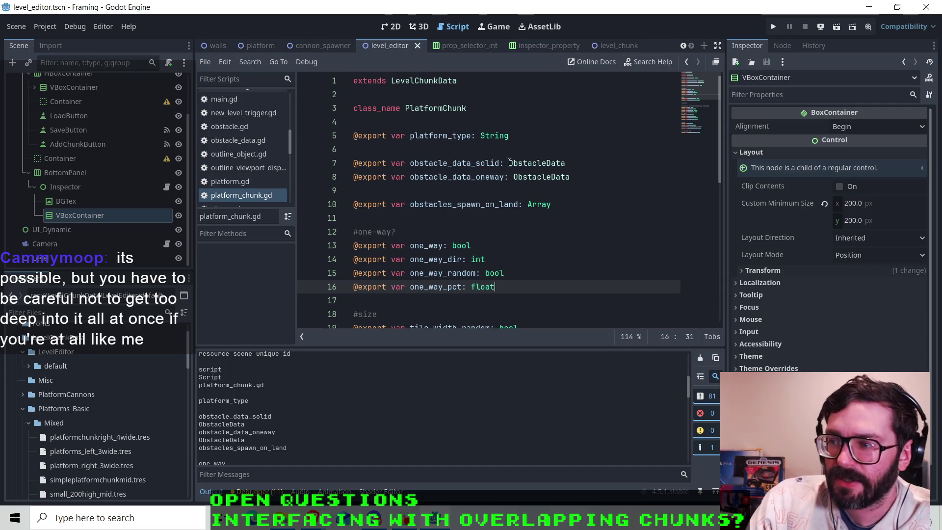
left_click(566, 206)
key("Up")
key("Up")
key("Up")
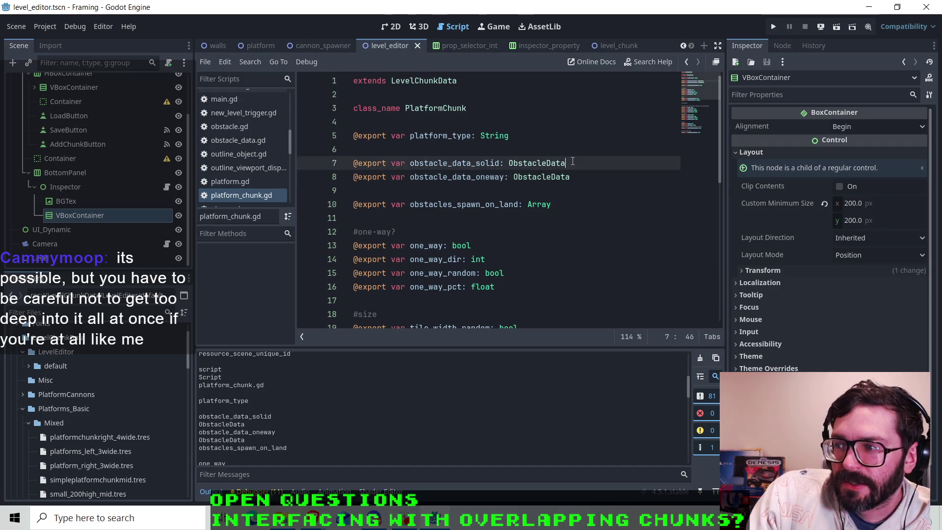
left_click(561, 217)
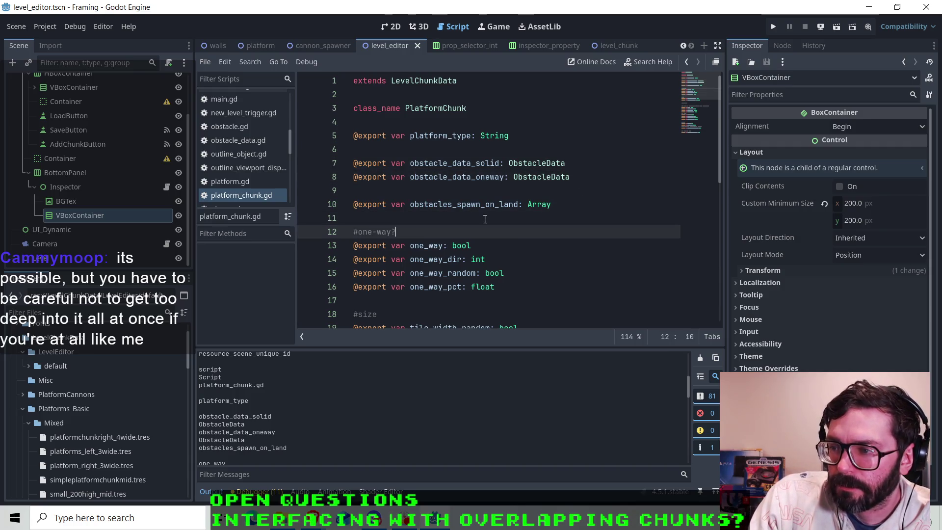
left_click(428, 232)
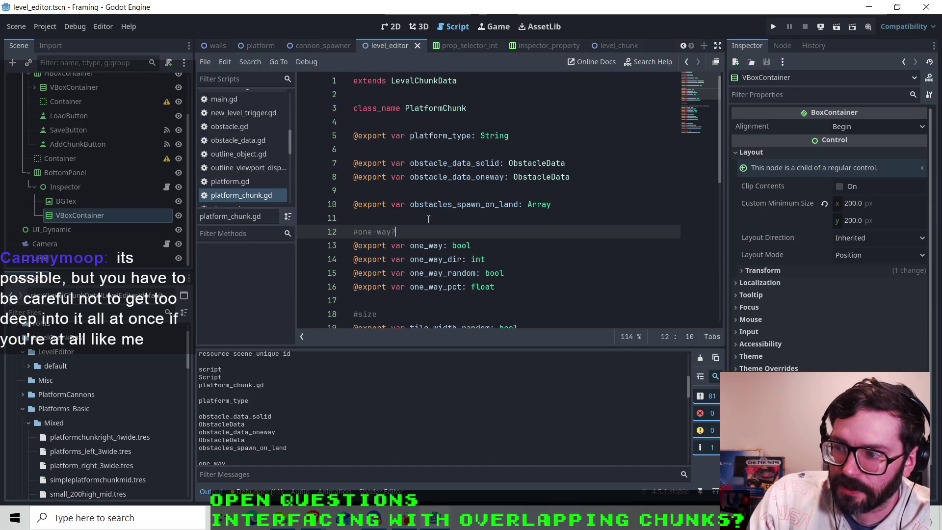
left_click(464, 246)
left_click(493, 259)
left_click(505, 273)
left_click(495, 256)
left_click(478, 246)
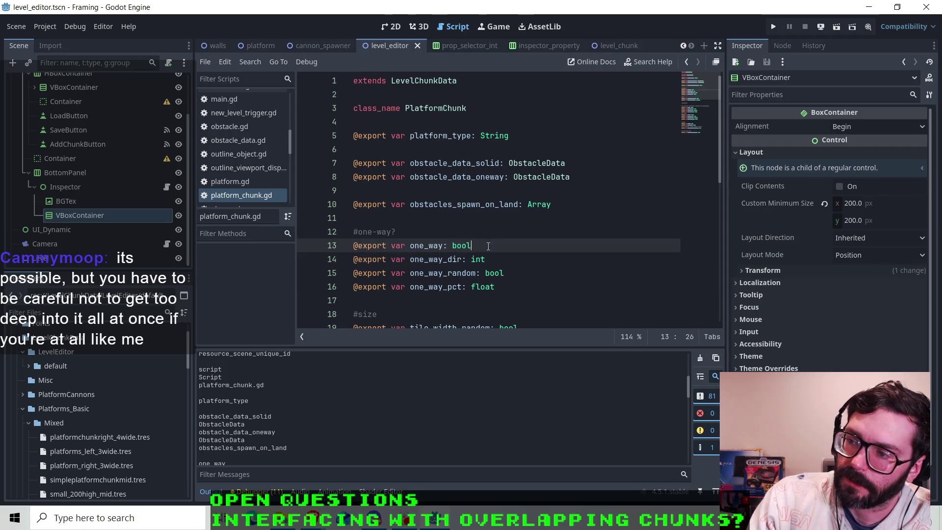
left_click(444, 231)
left_click(472, 245)
left_click(481, 259)
left_click(503, 273)
key("Up")
key("Up")
key("Up")
key("Down")
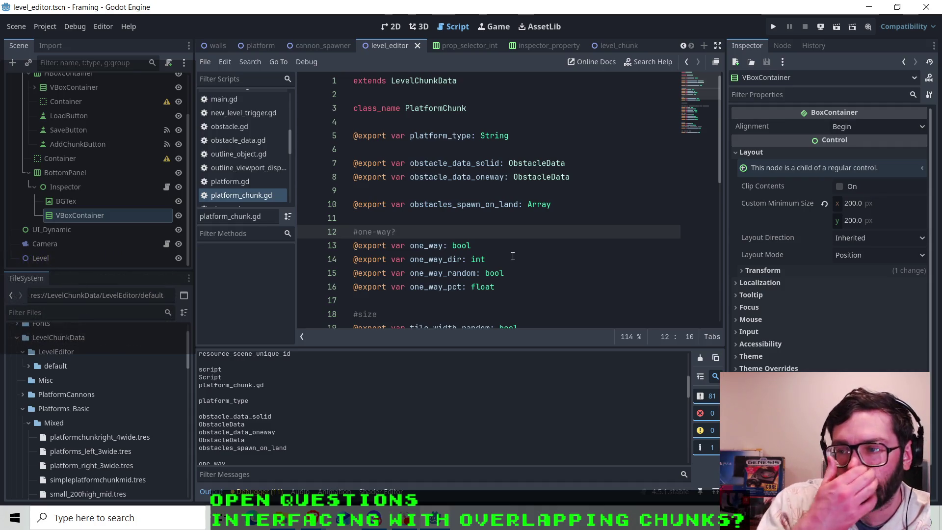
key("Down")
key("Down")
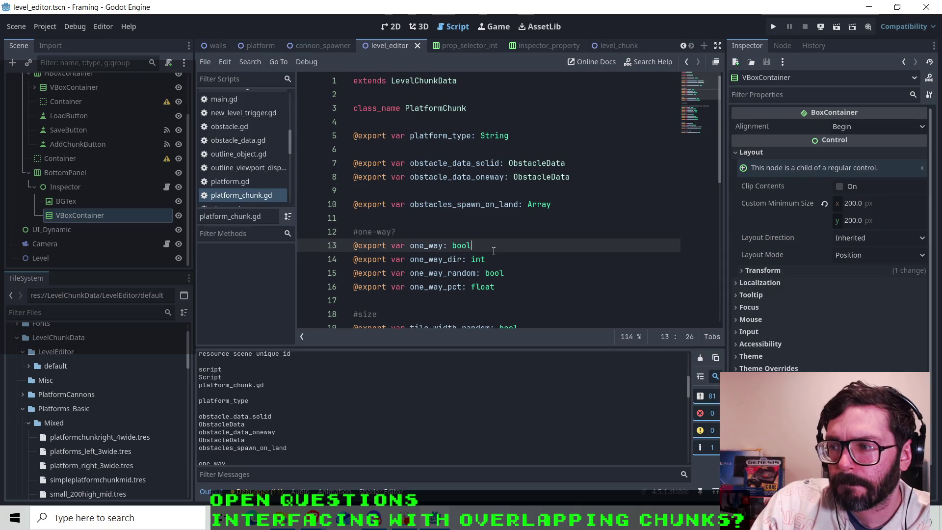
key("Up")
key("Up")
key("Up")
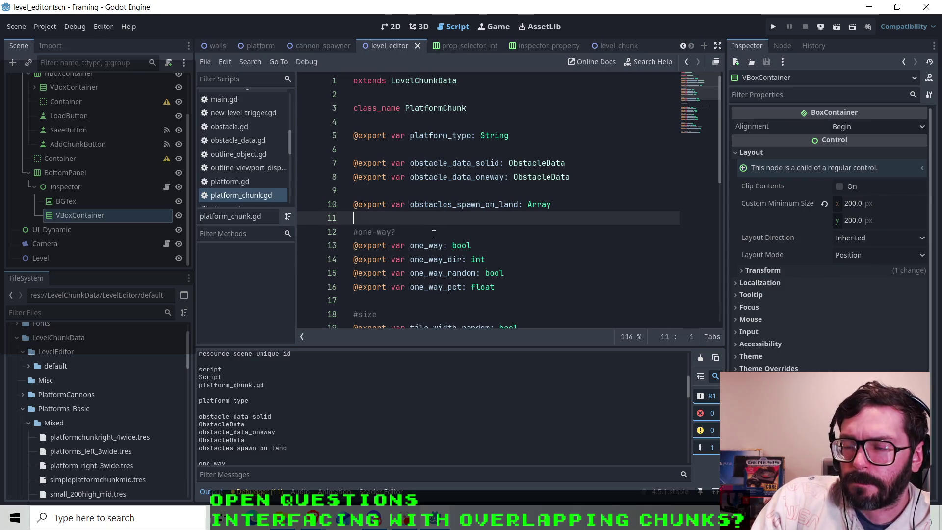
key("Down")
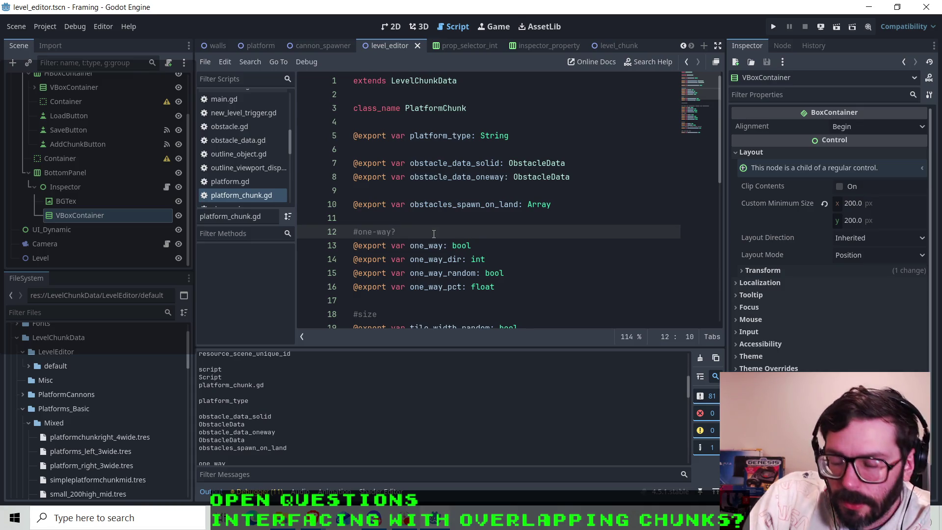
left_click(467, 246)
left_click(515, 273)
left_click(515, 286)
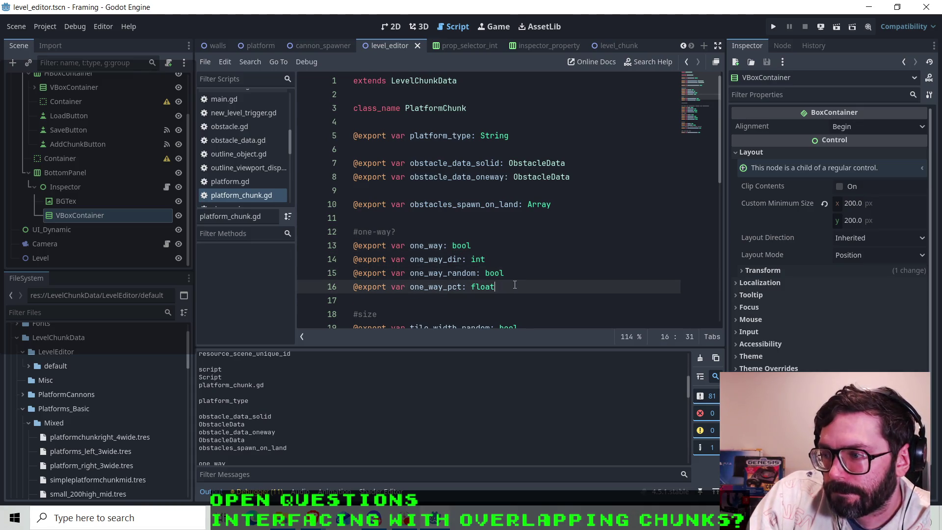
scroll(516, 287, "down", 3)
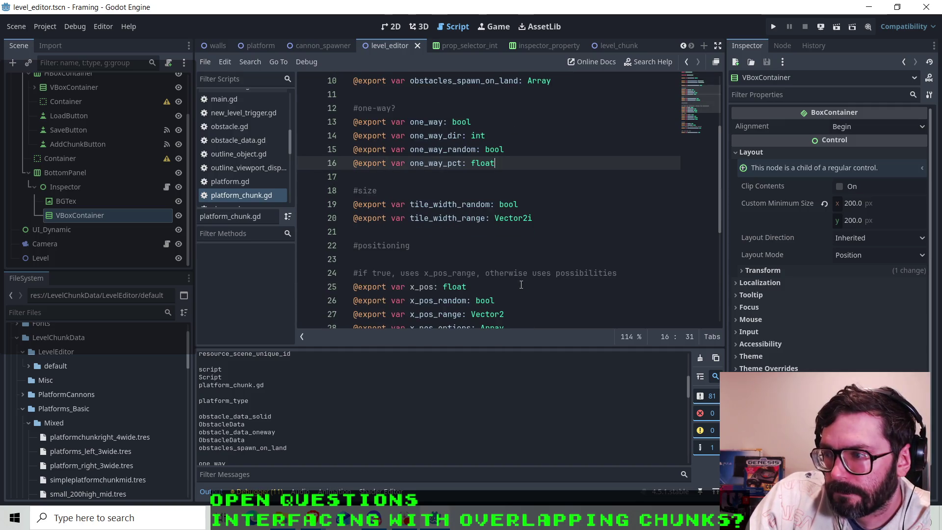
scroll(519, 295, "up", 2)
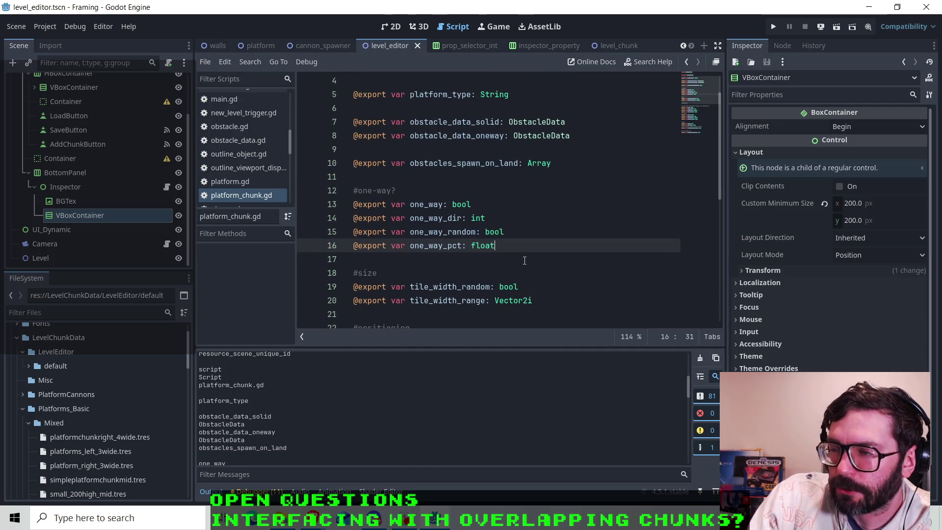
left_click(505, 232)
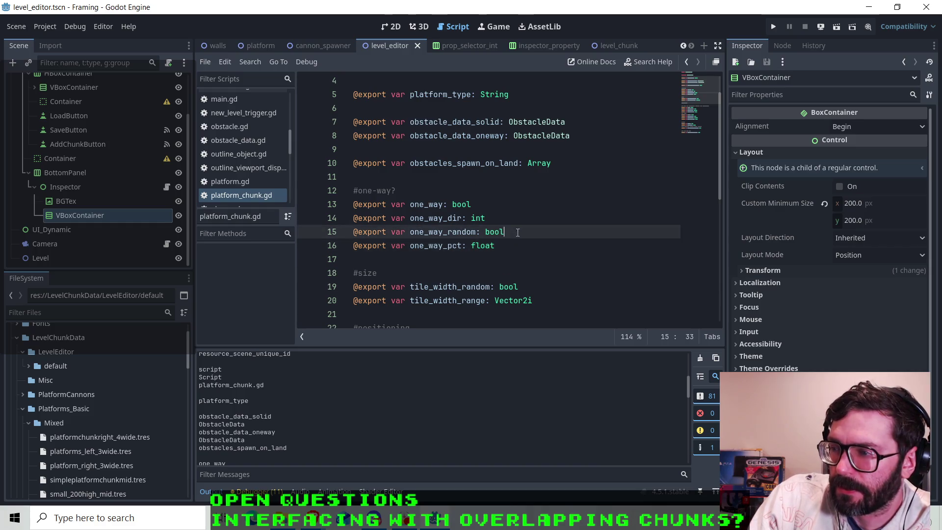
- Leave the caret at the end of the one_way line, switch to the Godot docs, and open a blank tab
left_click(483, 218)
left_click(473, 204)
mouse_move(320, 521)
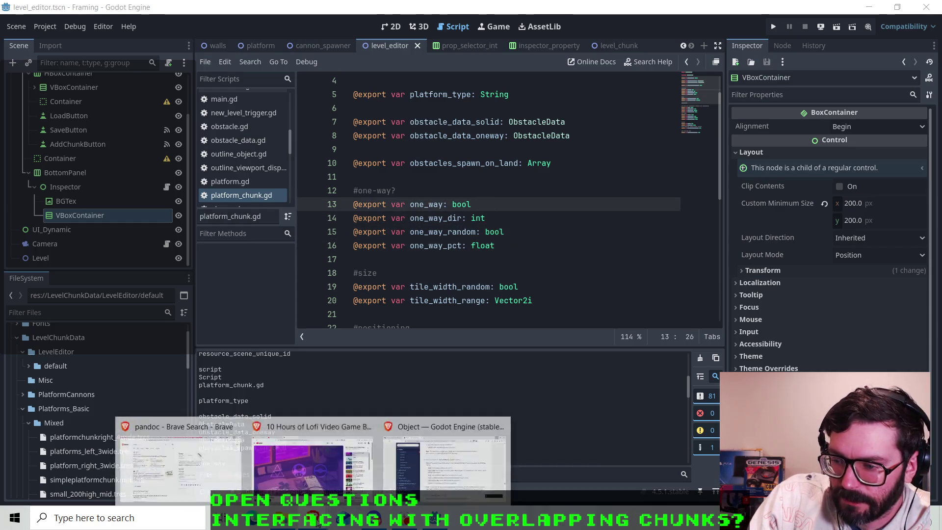
left_click(421, 493)
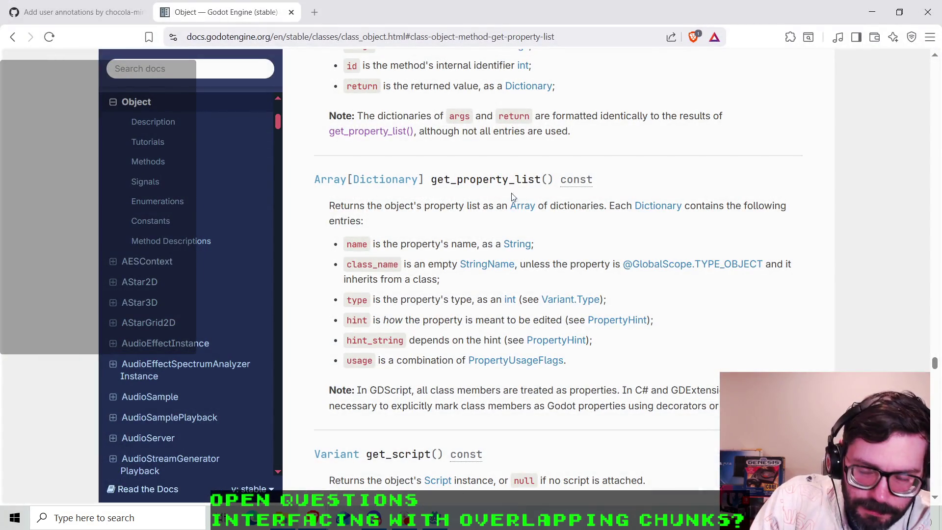
left_click(314, 13)
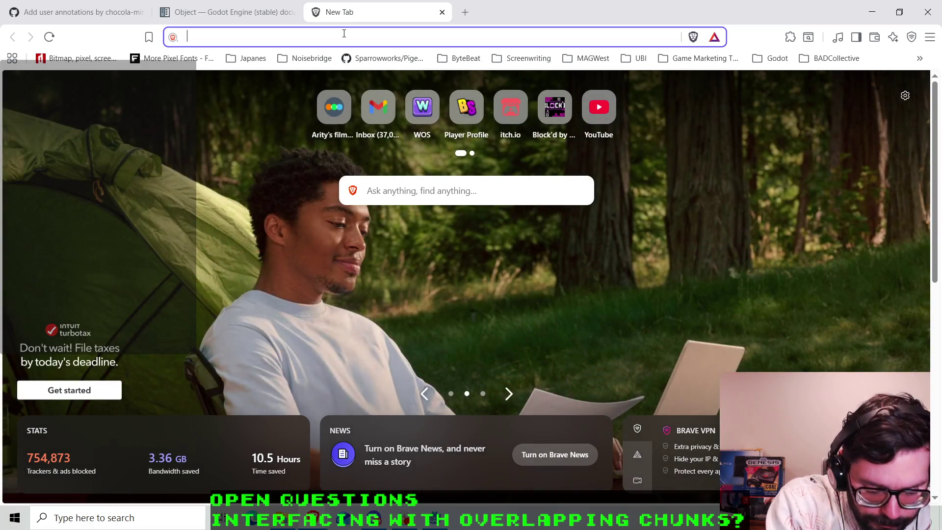
- Search 'how to get class property belongs to in godot 4.5' and open the Reddit result in a new tab
type("how to get")
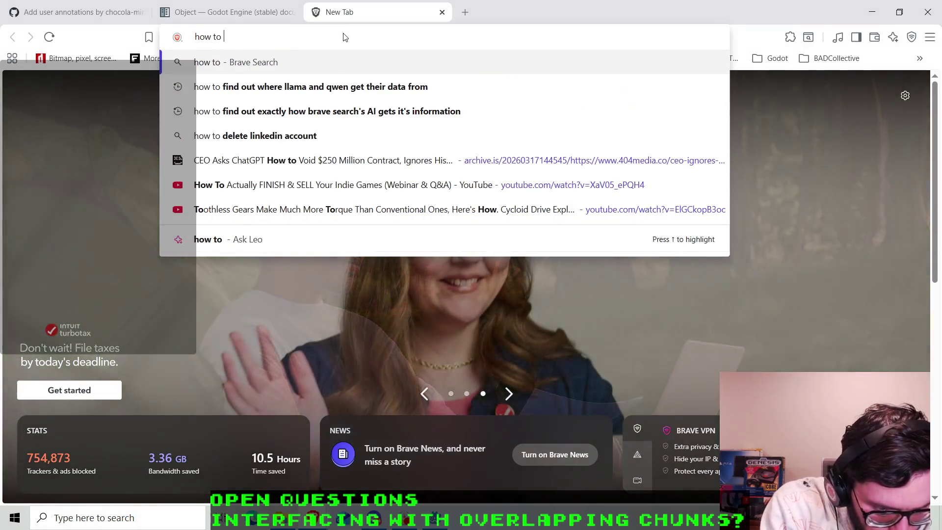
type(" class p")
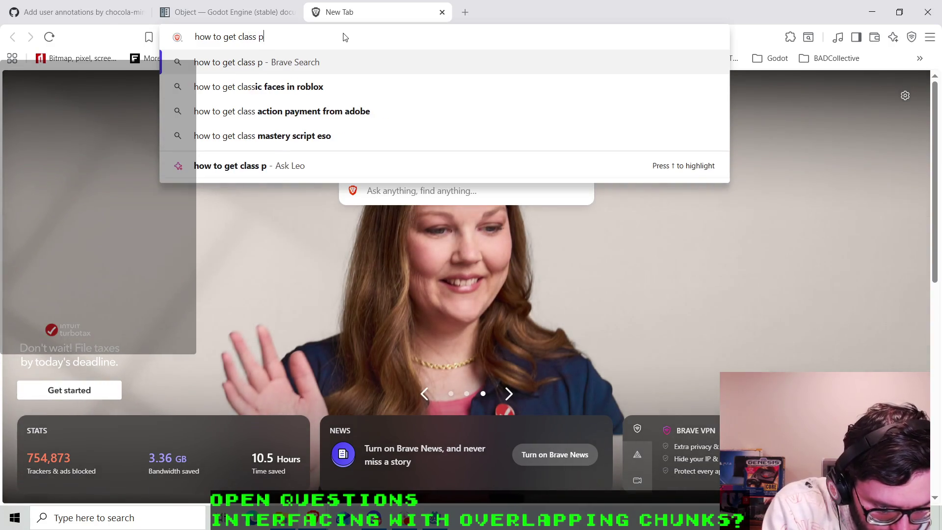
type("roperty bel")
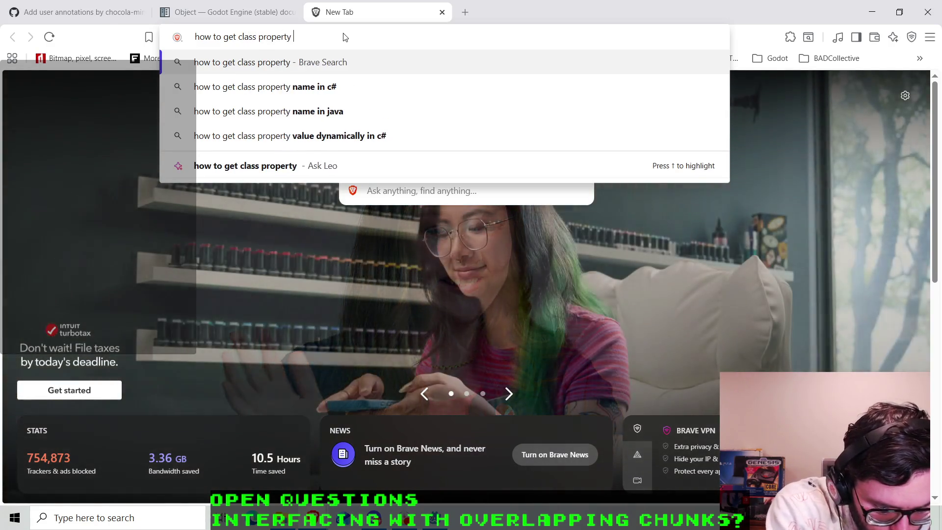
type("ongs to in")
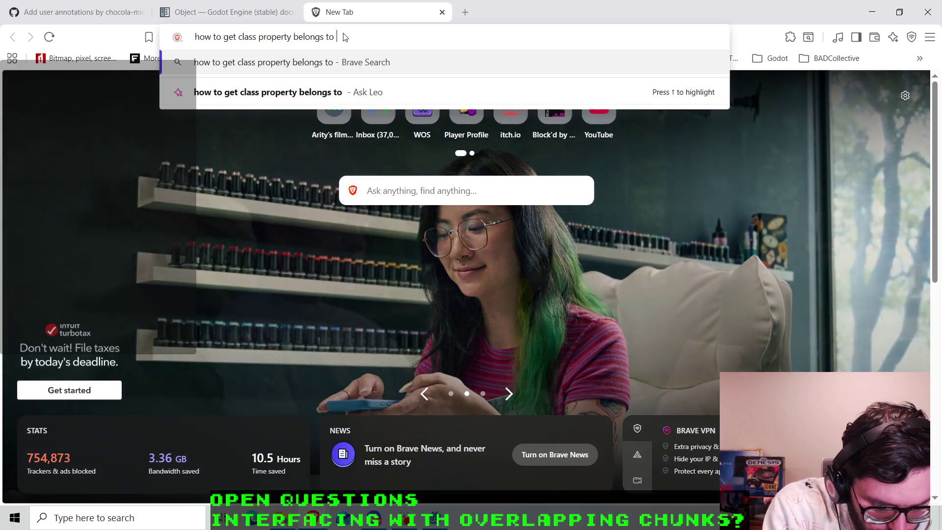
type(" godot 4.5")
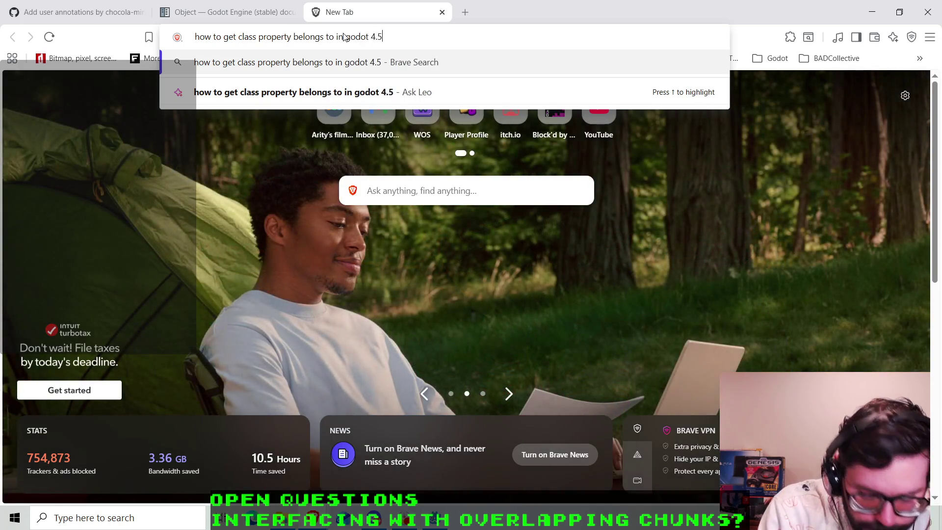
key("Return")
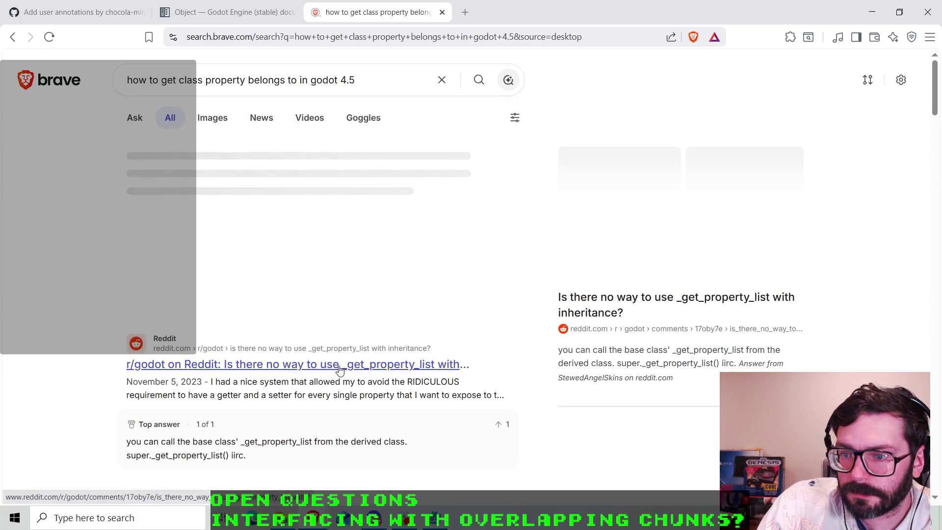
right_click(300, 367)
left_click(363, 176)
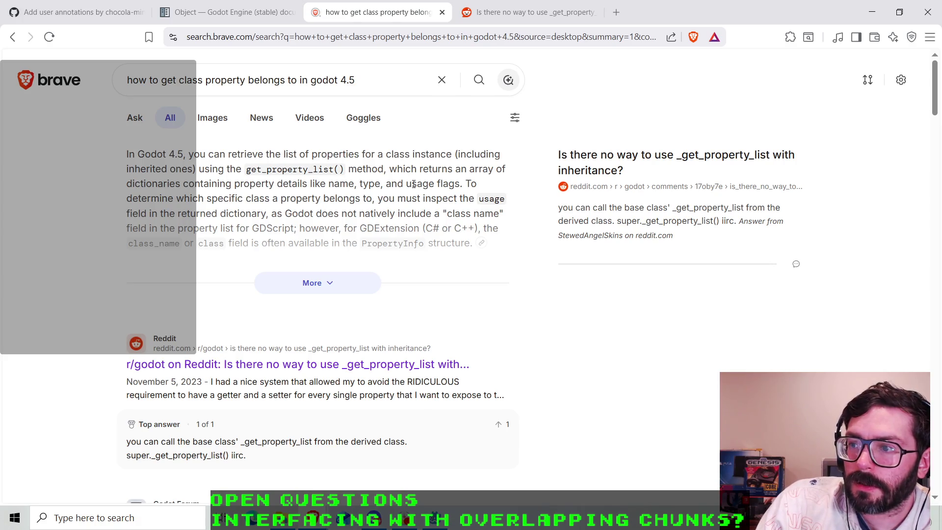
- Read the AI answer's lines about a property's class and the returned dictionary
left_click_drag(169, 193, 343, 198)
left_click(282, 209)
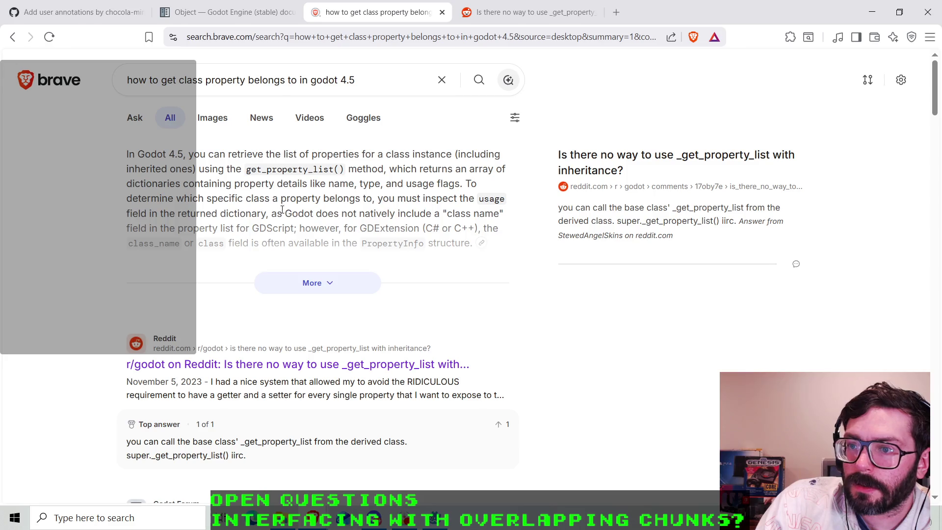
left_click_drag(149, 213, 245, 214)
left_click(385, 209)
mouse_move(372, 199)
left_mouse_down()
mouse_move(260, 214)
mouse_move(373, 215)
left_mouse_up()
left_click(282, 212)
left_click(260, 214)
left_click(351, 199)
- Expand the full AI answer and read its explanation of the usage flag
scroll(351, 198, "down", 1)
left_click(337, 222)
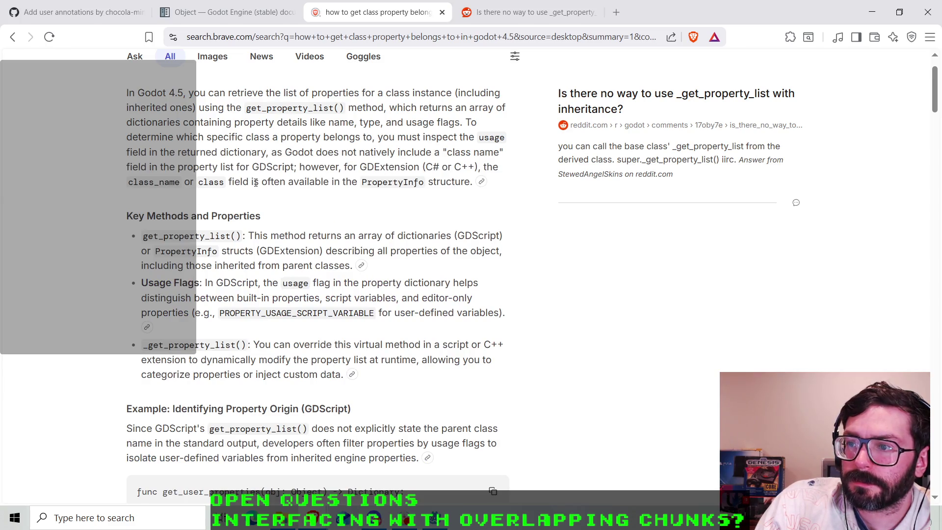
left_click_drag(204, 283, 370, 283)
left_click(341, 281)
left_click_drag(179, 297, 325, 297)
left_click(325, 297)
left_click_drag(206, 283, 326, 284)
left_click(334, 284)
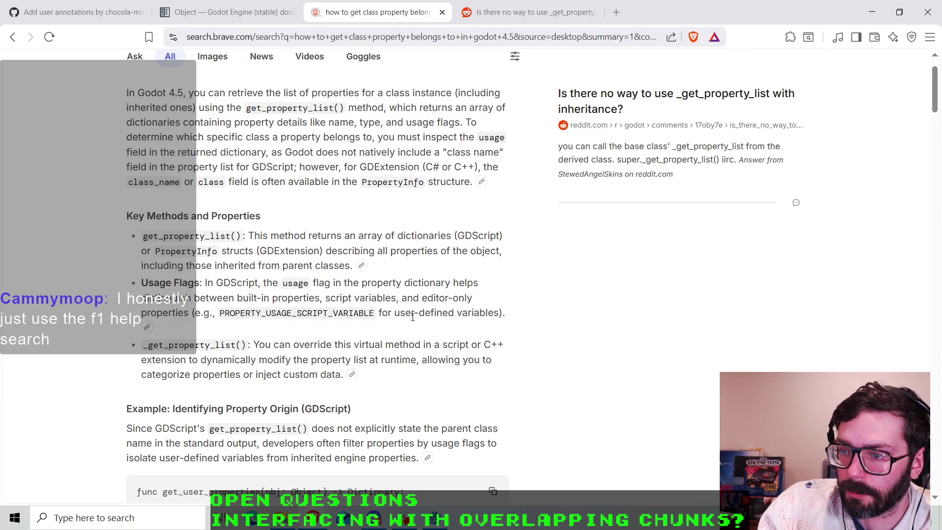
- Look over the Reddit thread and the Object docs tab, then return to the Godot editor
left_click(505, 12)
left_click(365, 15)
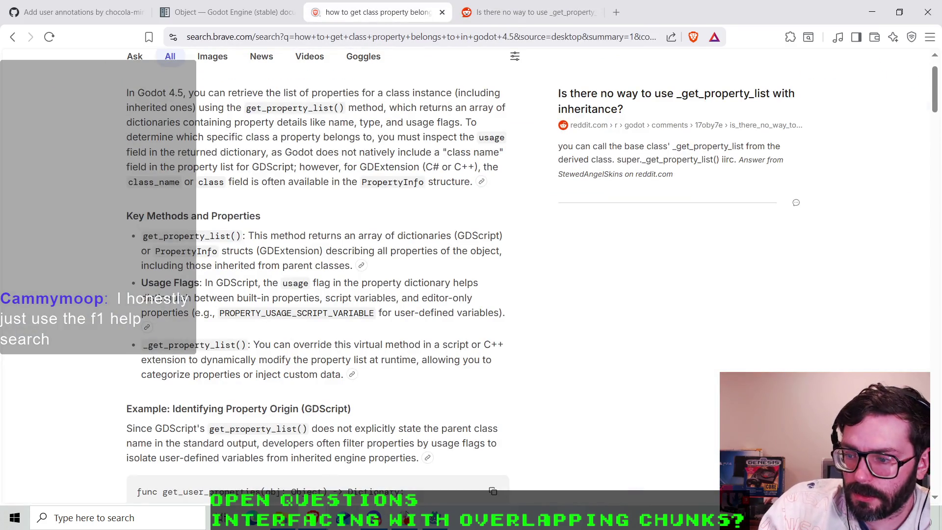
left_click(405, 515)
key("alt+Tab")
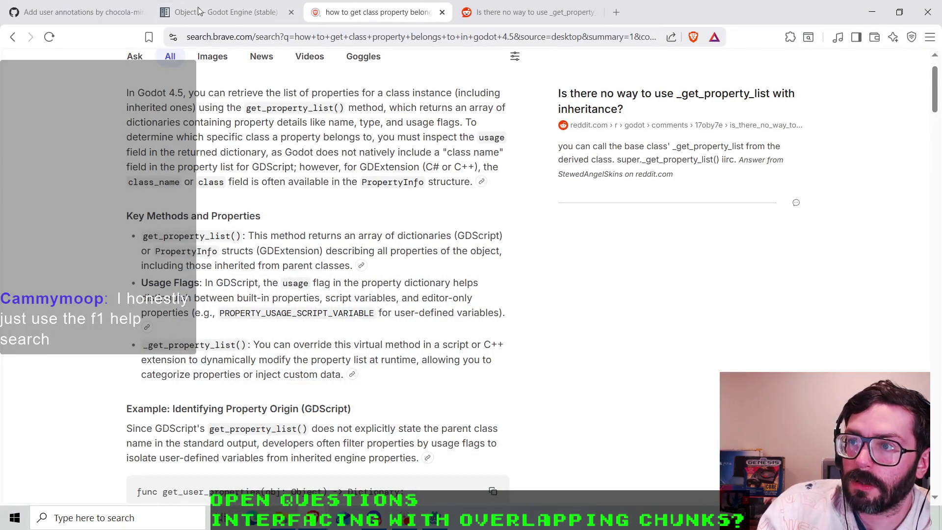
left_click(198, 11)
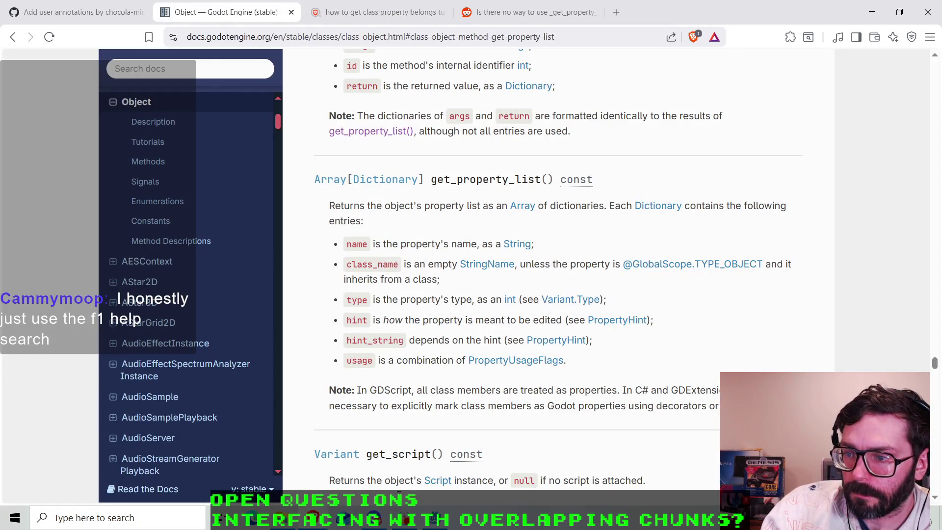
key("alt+Tab")
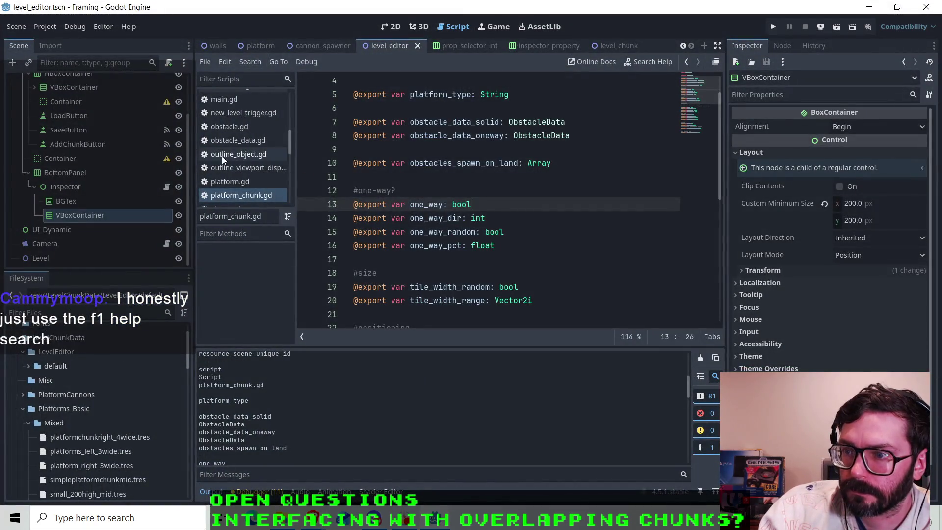
- In level_editor_inspector.gd, change line 8 to print(property.usage), save, and open Search Help
scroll(254, 177, "down", 2)
scroll(257, 168, "up", 5)
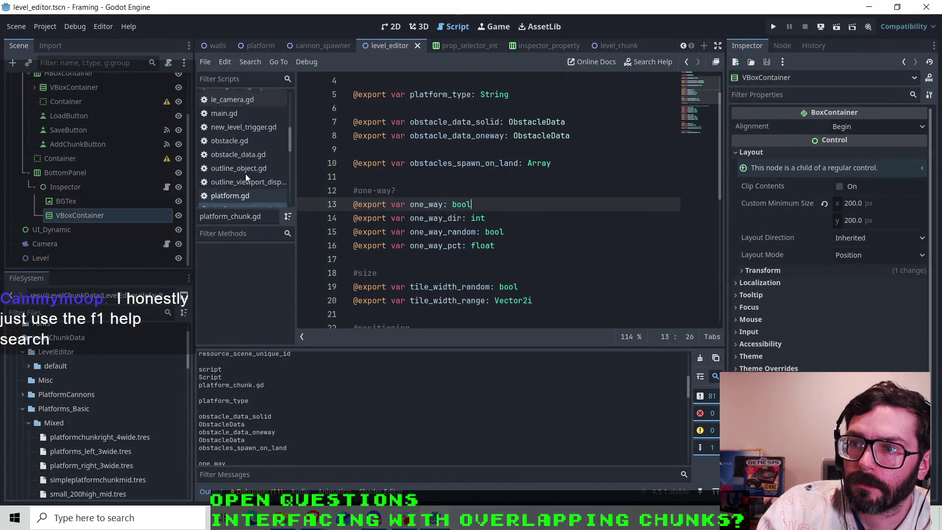
left_click(247, 142)
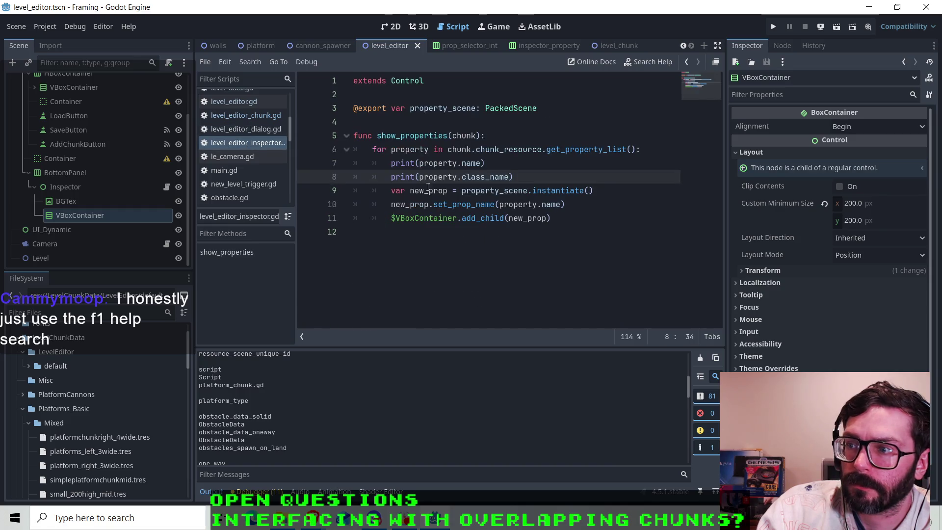
left_click_drag(510, 177, 462, 177)
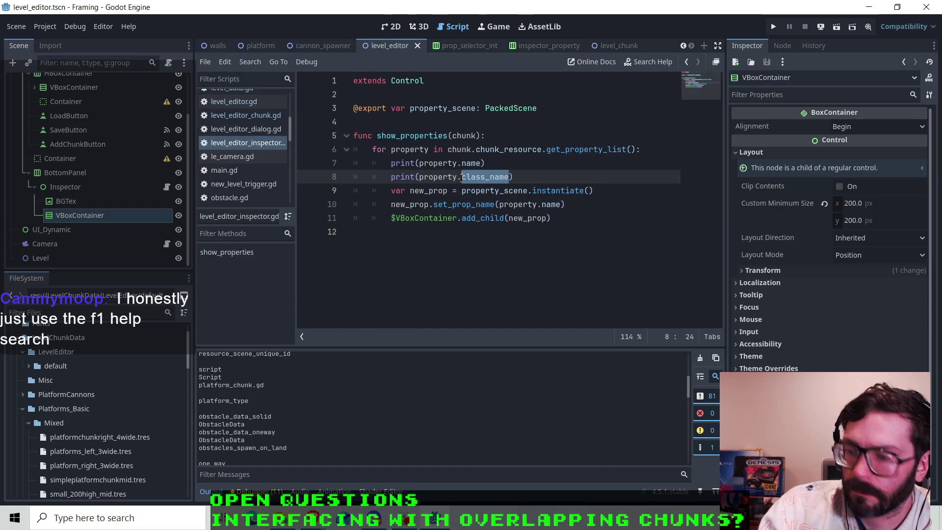
type("usage")
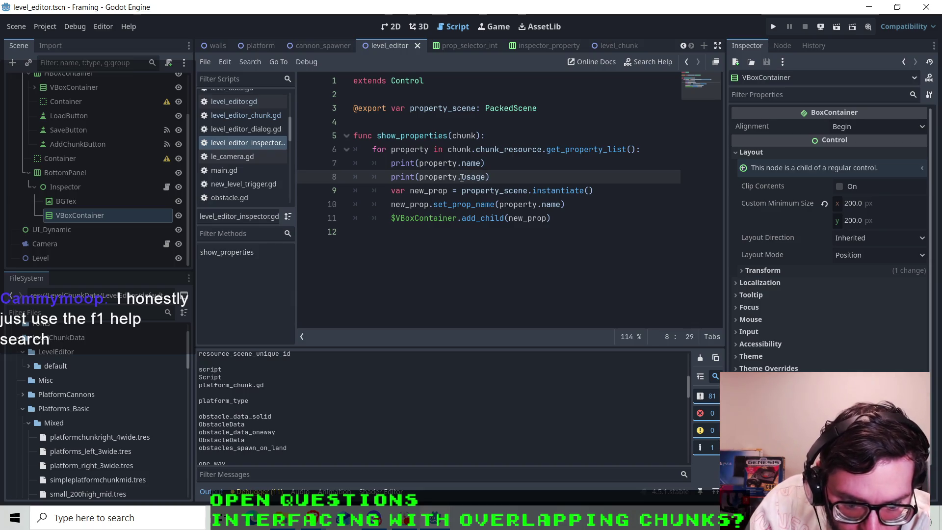
left_click(503, 174)
key("ctrl+s")
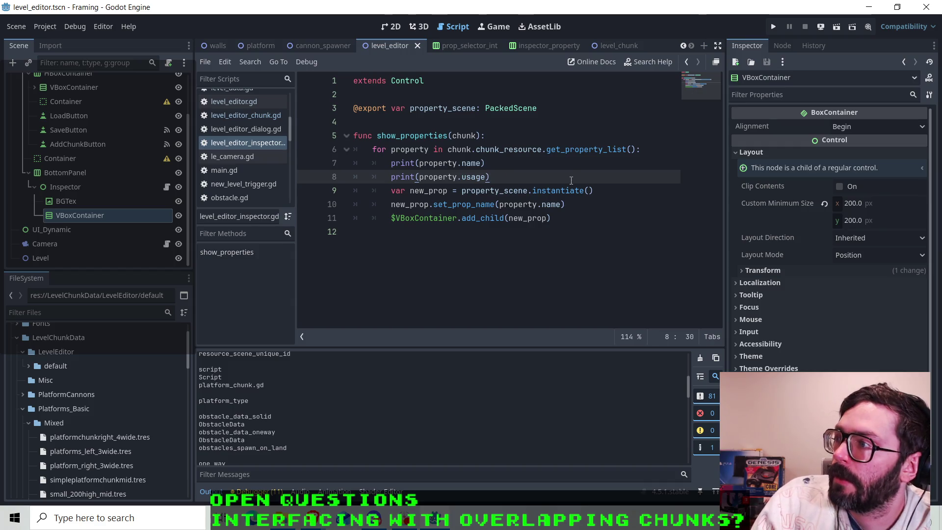
left_click(641, 64)
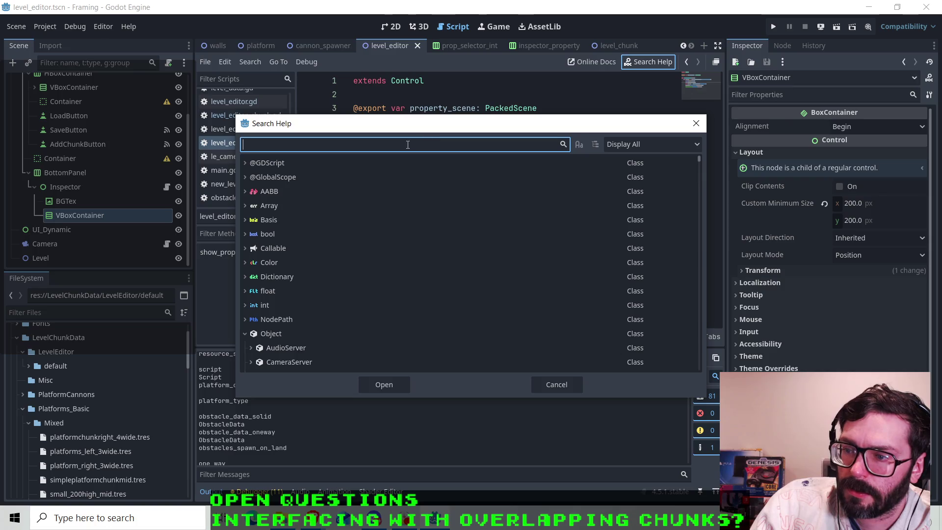
type("get")
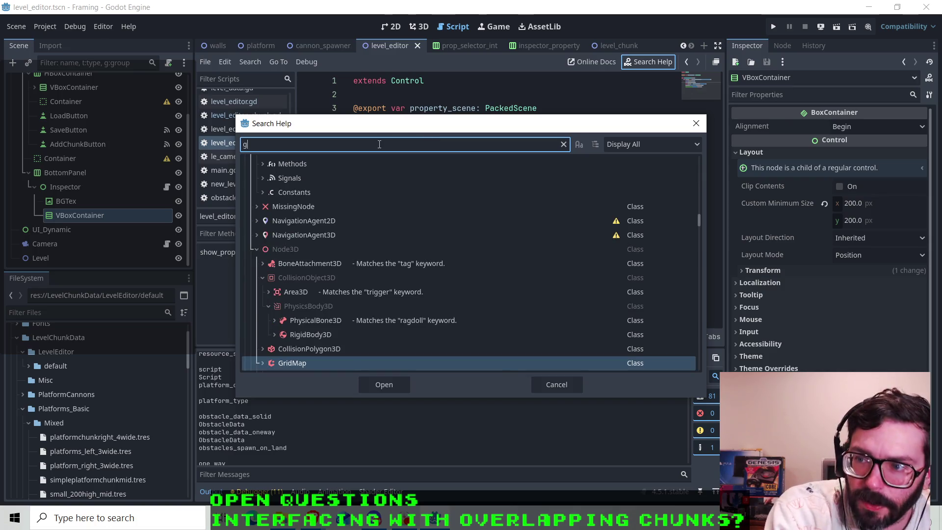
type("_property")
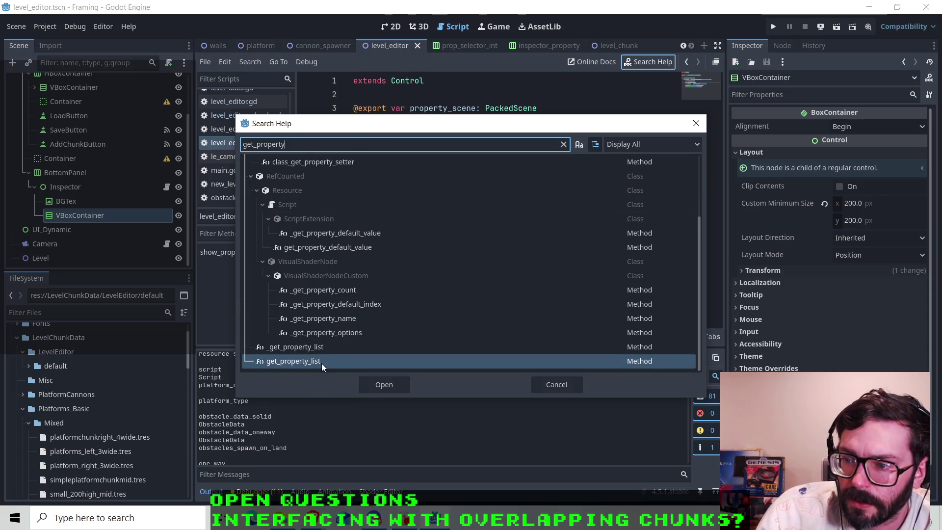
left_click(300, 361)
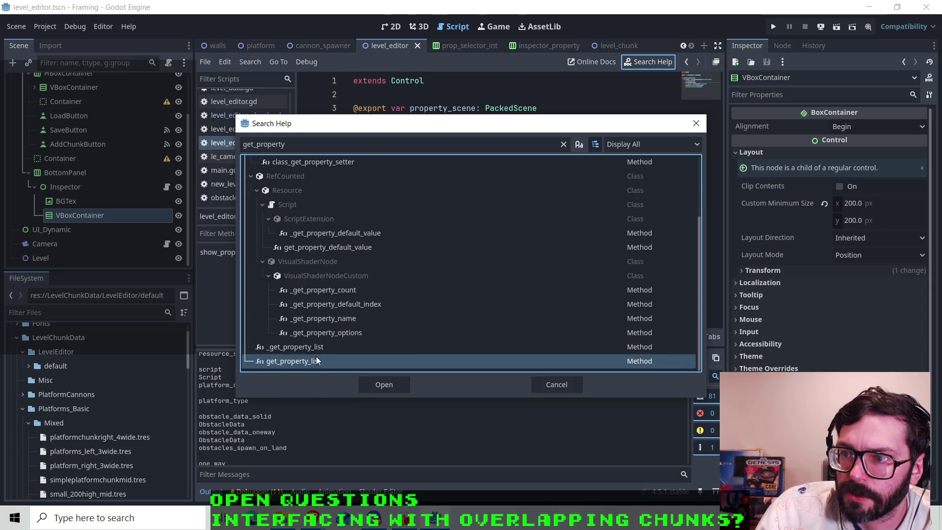
left_click(390, 382)
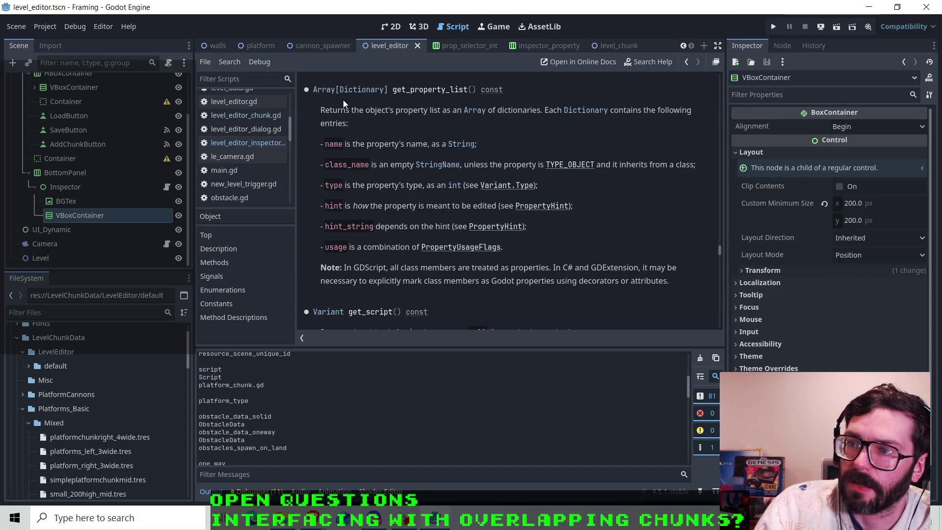
left_click(254, 143)
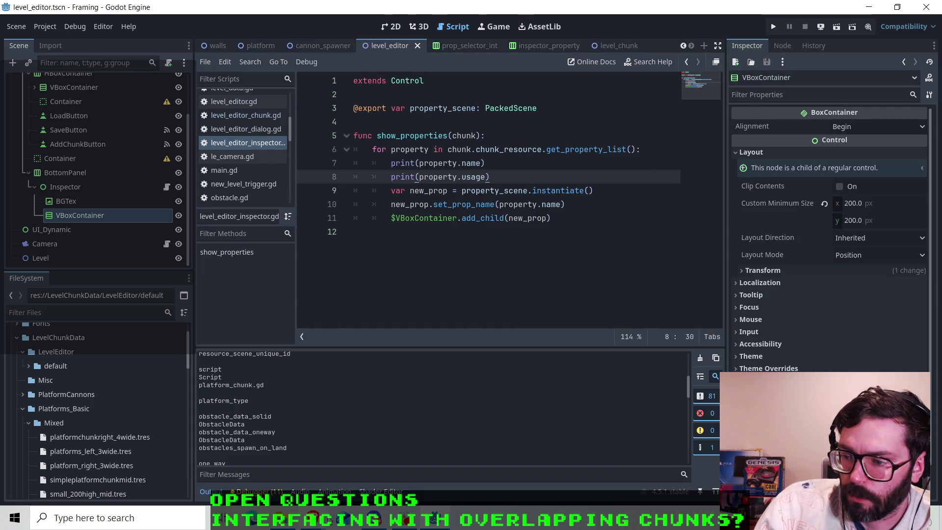
mouse_move(313, 517)
left_click(431, 455)
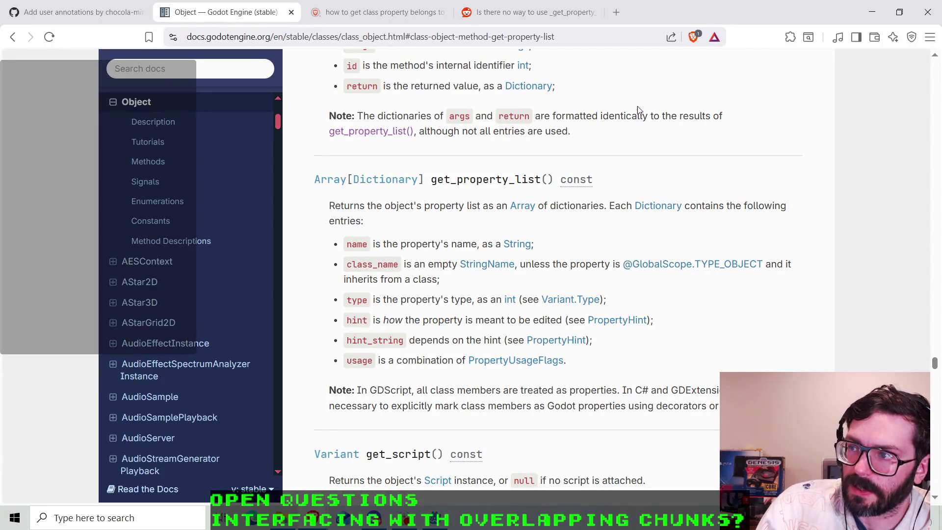
left_click(531, 5)
left_click(385, 10)
scroll(352, 263, "up", 1)
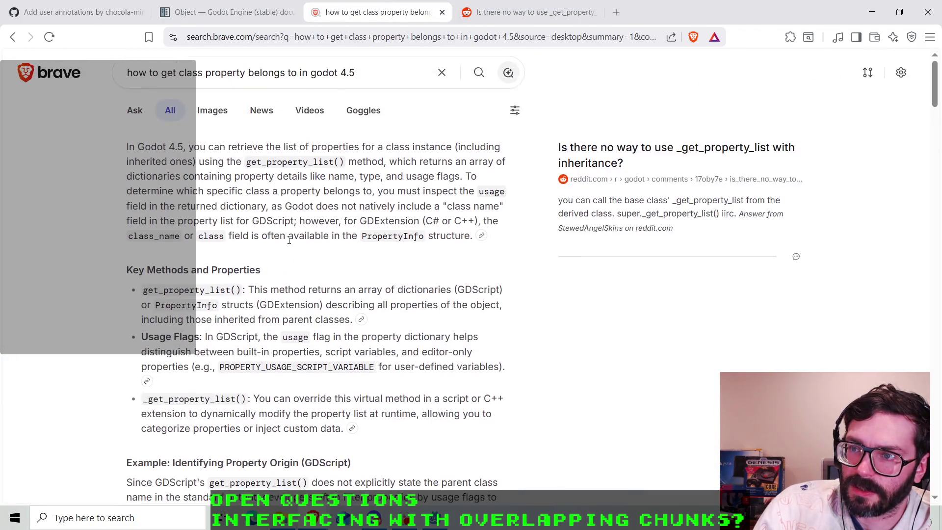
scroll(322, 262, "down", 3)
scroll(319, 265, "up", 3)
scroll(292, 401, "down", 1)
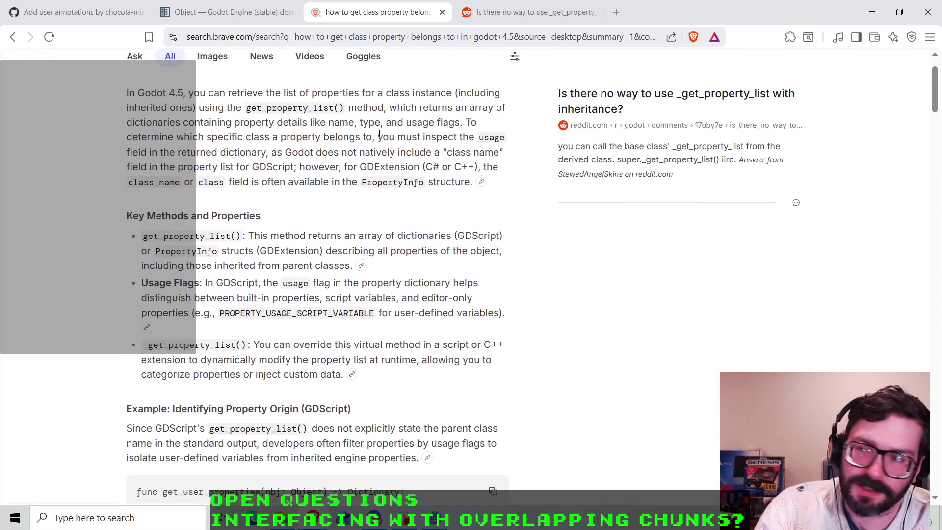
left_click(872, 12)
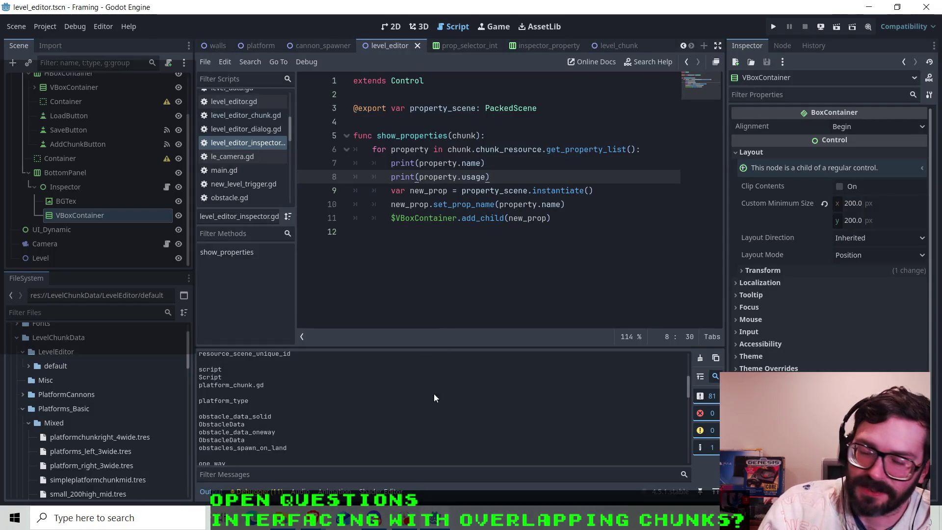
left_click(576, 217)
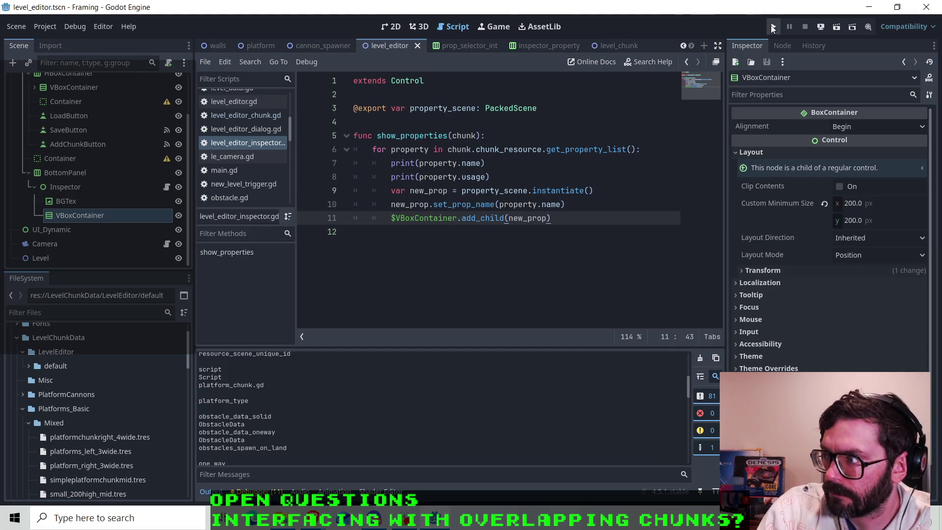
- Run the level editor scene, add a new chunk and select it to print its properties
left_click(835, 28)
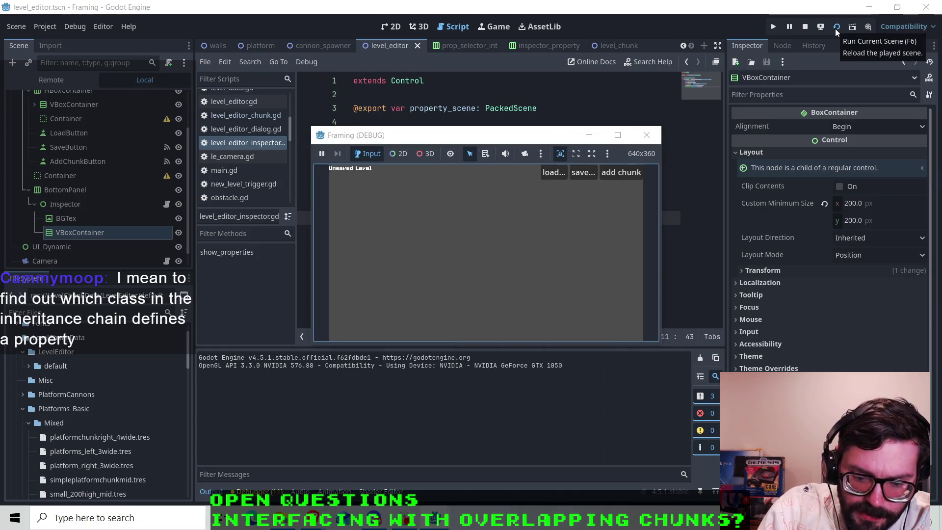
left_click_drag(523, 135, 530, 115)
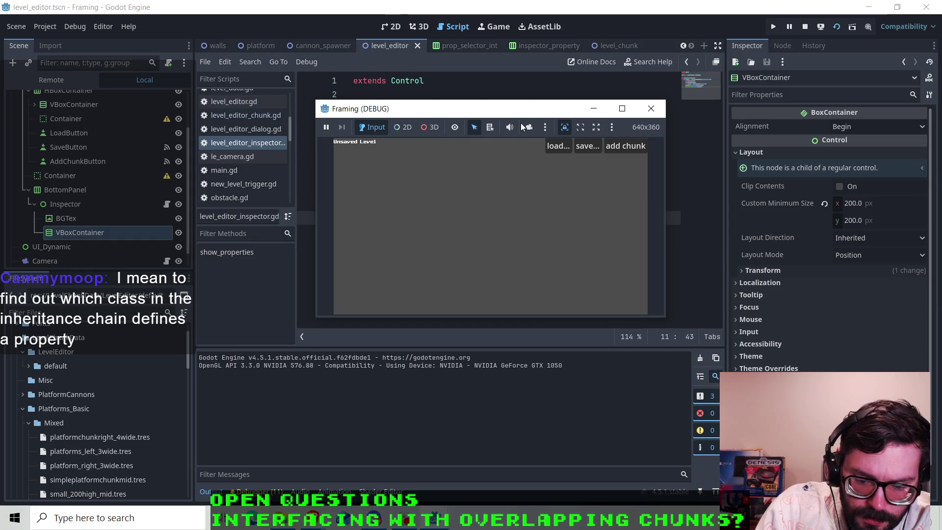
left_click(502, 196)
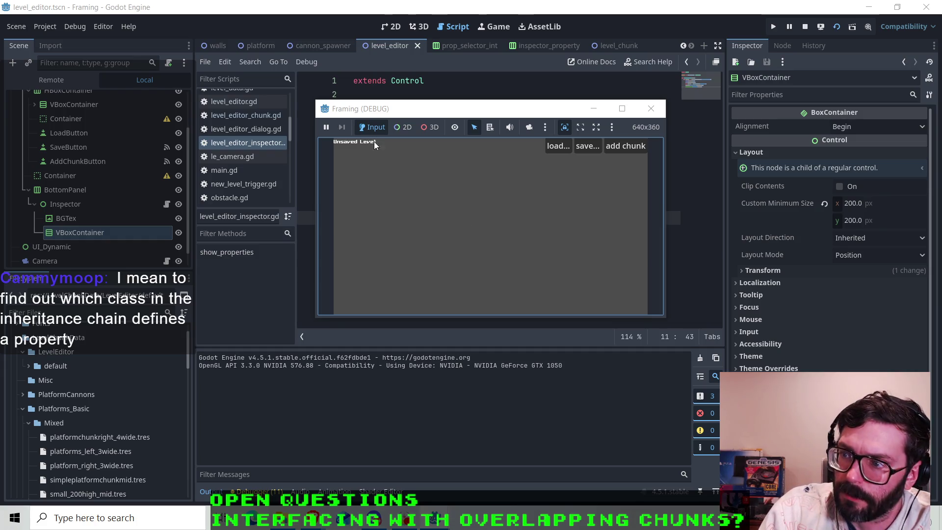
left_click(644, 148)
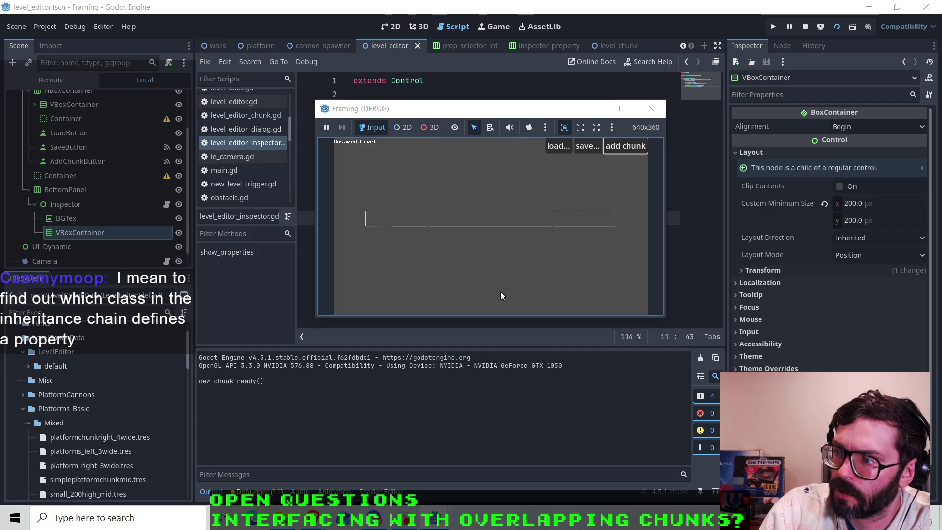
left_click(494, 218)
- Read usage 4102 under each chunk property in Output, then close the game and return to line 8
scroll(243, 427, "up", 2)
scroll(245, 425, "up", 15)
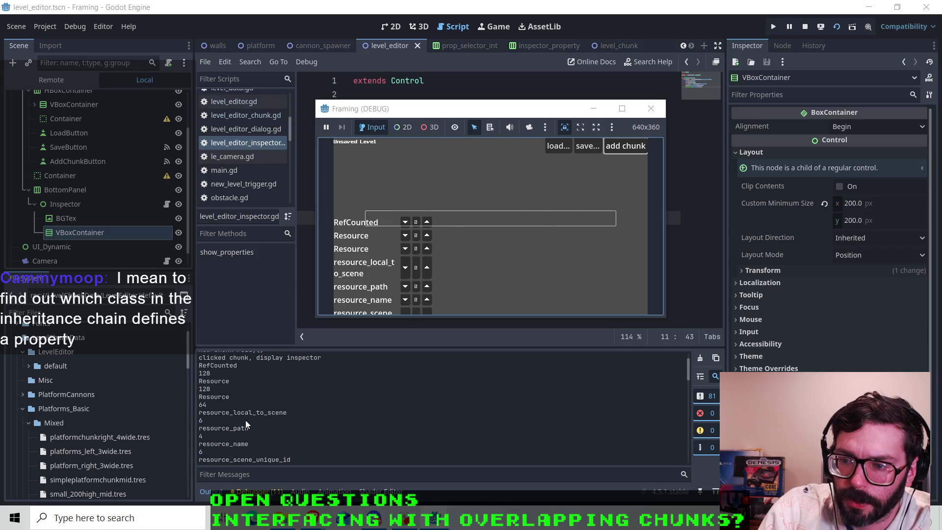
scroll(255, 418, "up", 1)
scroll(208, 390, "down", 4)
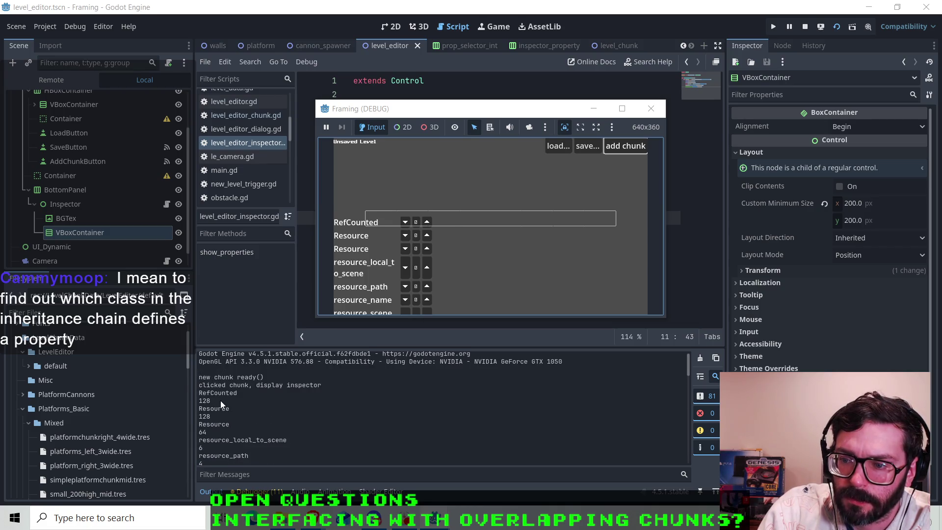
scroll(222, 410, "down", 1)
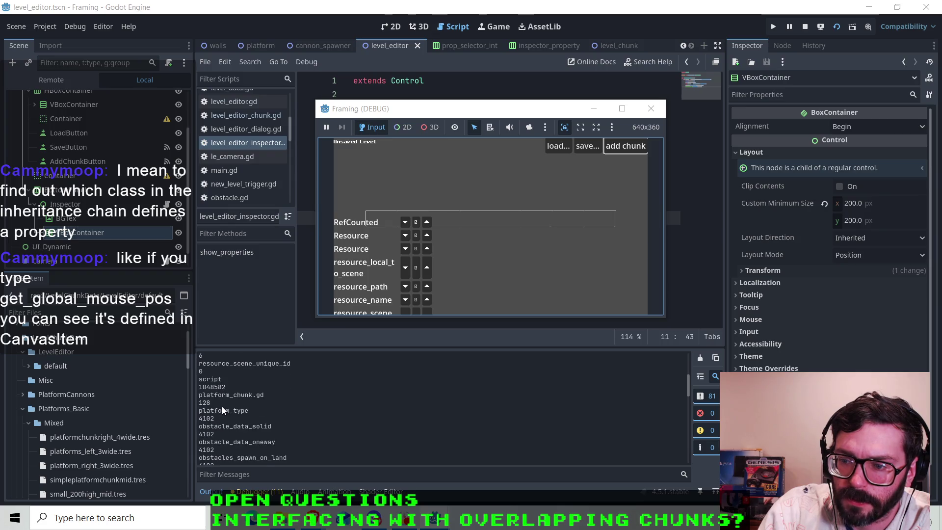
scroll(249, 417, "down", 4)
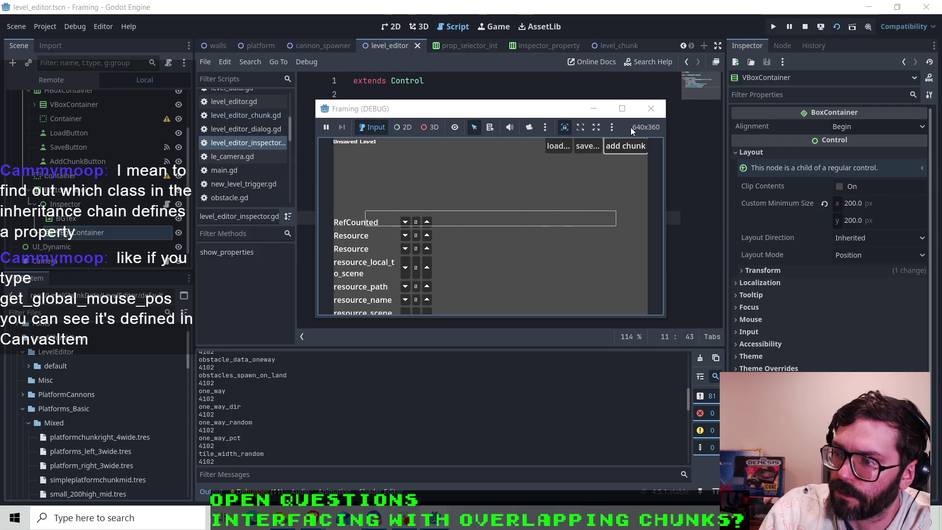
left_click(651, 108)
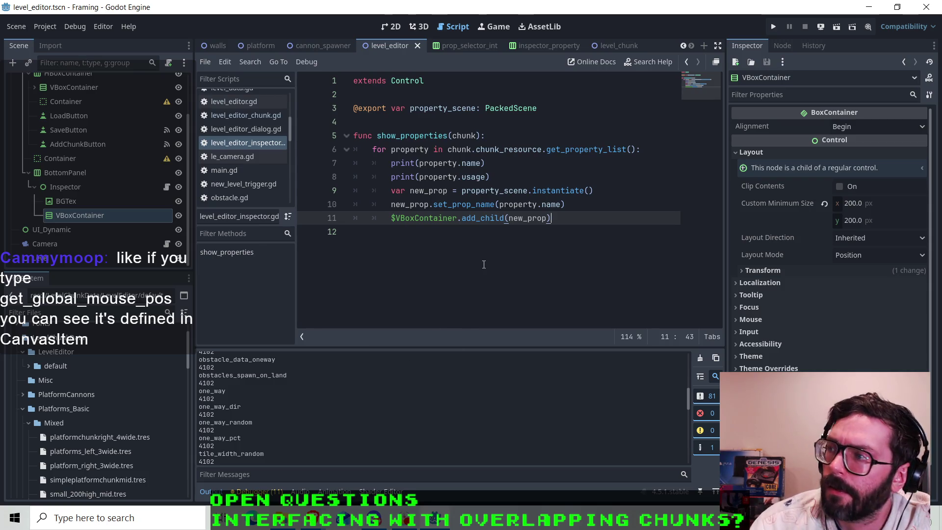
left_click(463, 176)
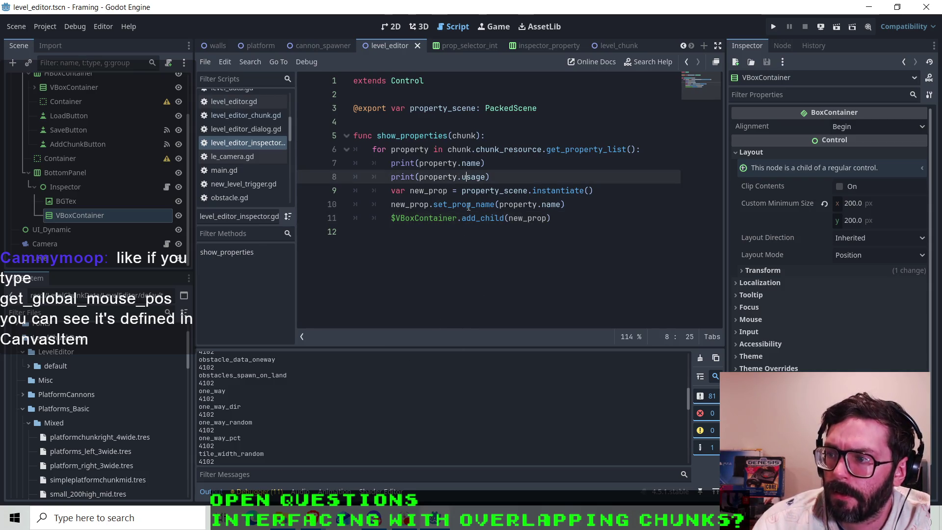
- Bring up Brave's 'how to get class property' answer about PROPERTY_USAGE_SCRIPT_VARIABLE filtering
key("super+d")
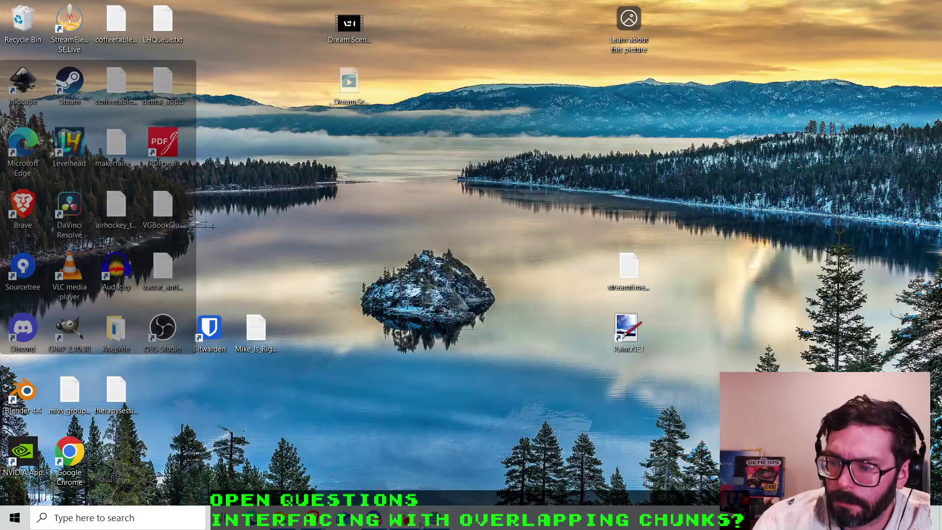
left_click(418, 522)
mouse_move(312, 518)
left_click(441, 452)
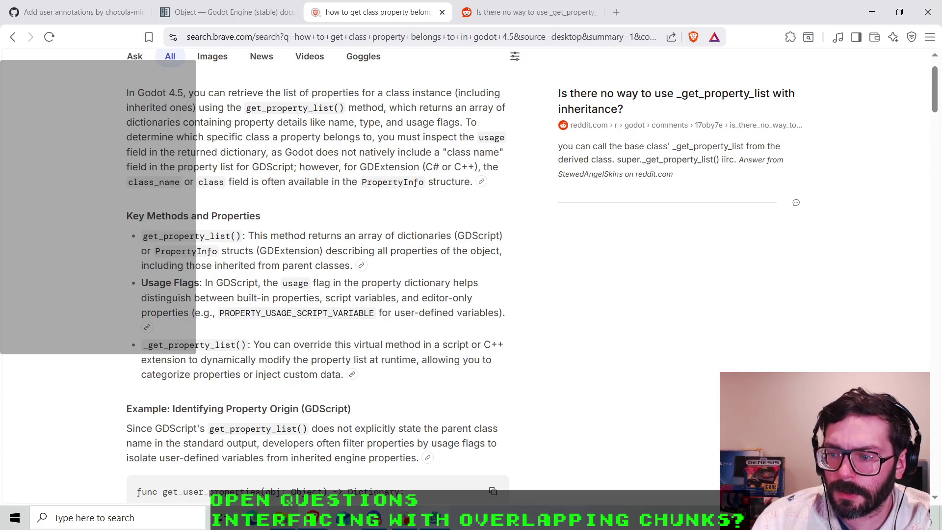
key("alt+Tab")
- Look up get_property_list in help and find PROPERTY_USAGE_SCRIPT_VARIABLE = 4096 under PropertyUsageFlags
left_click(634, 63)
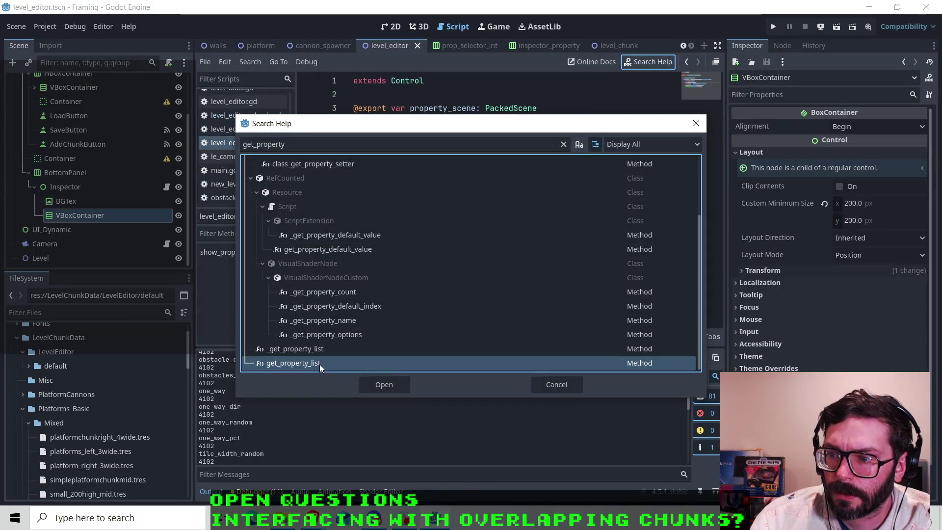
double_click(319, 364)
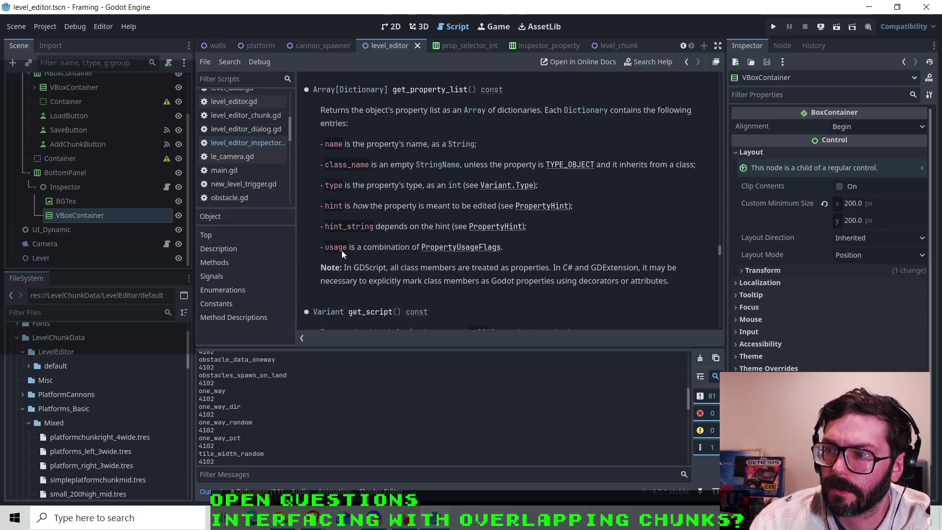
left_click(446, 247)
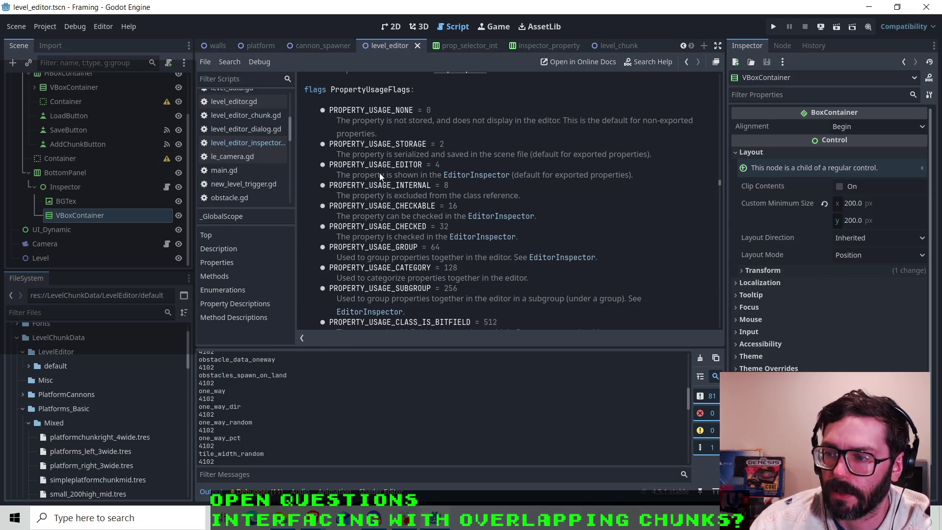
scroll(575, 196, "down", 5)
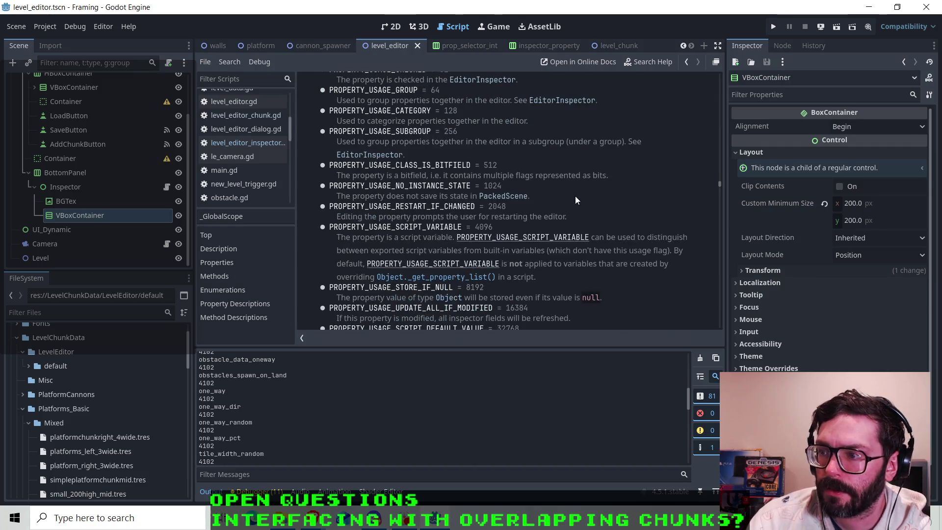
scroll(575, 196, "down", 7)
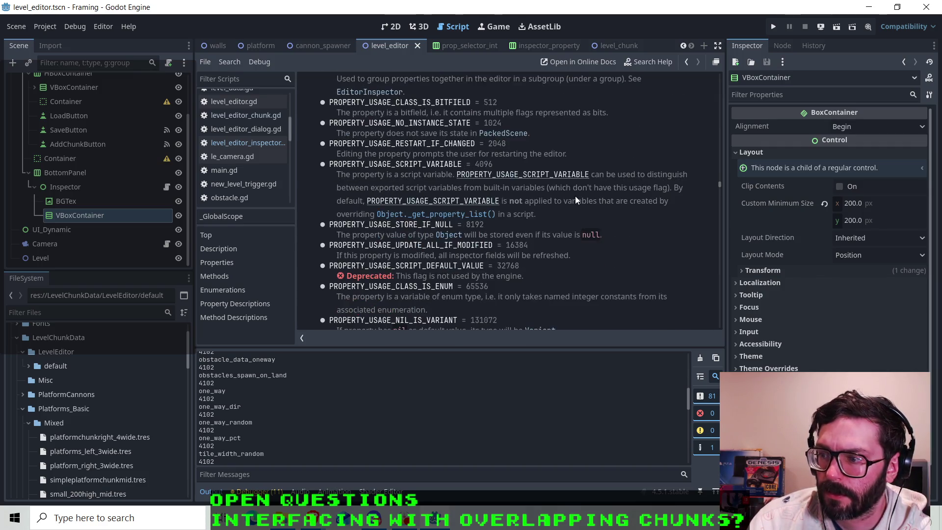
scroll(575, 195, "down", 3)
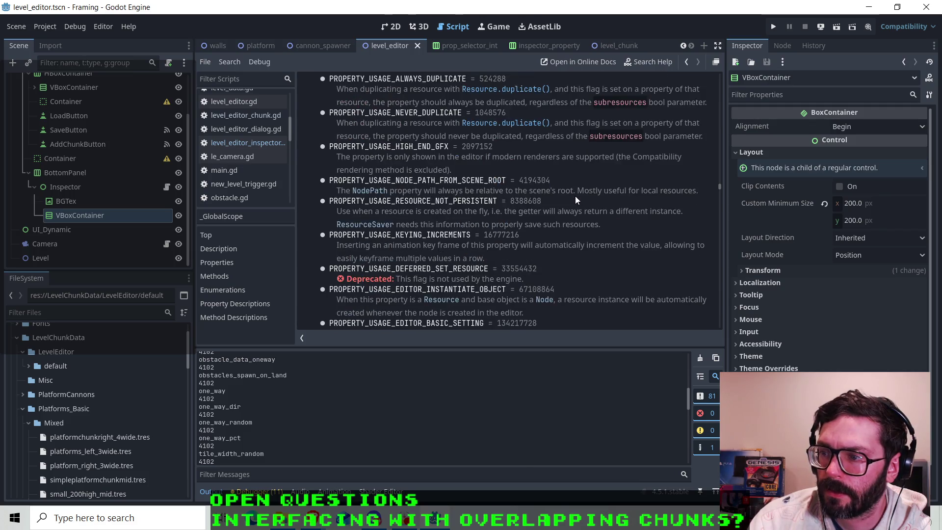
scroll(575, 195, "up", 10)
scroll(575, 196, "up", 3)
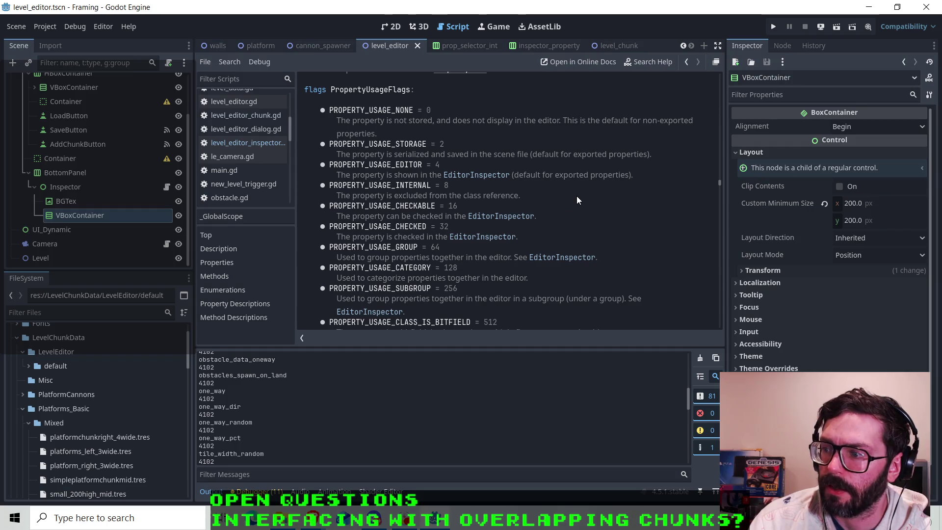
scroll(491, 187, "down", 5)
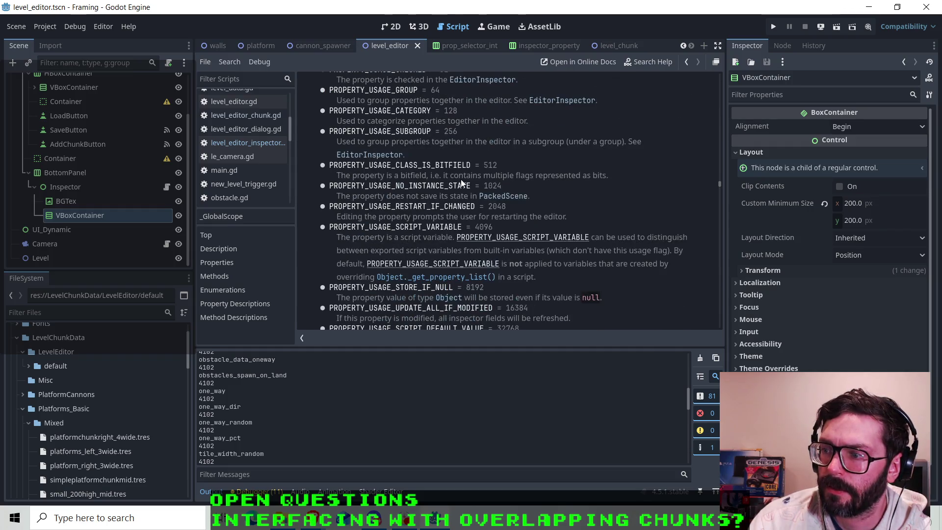
scroll(504, 205, "down", 1)
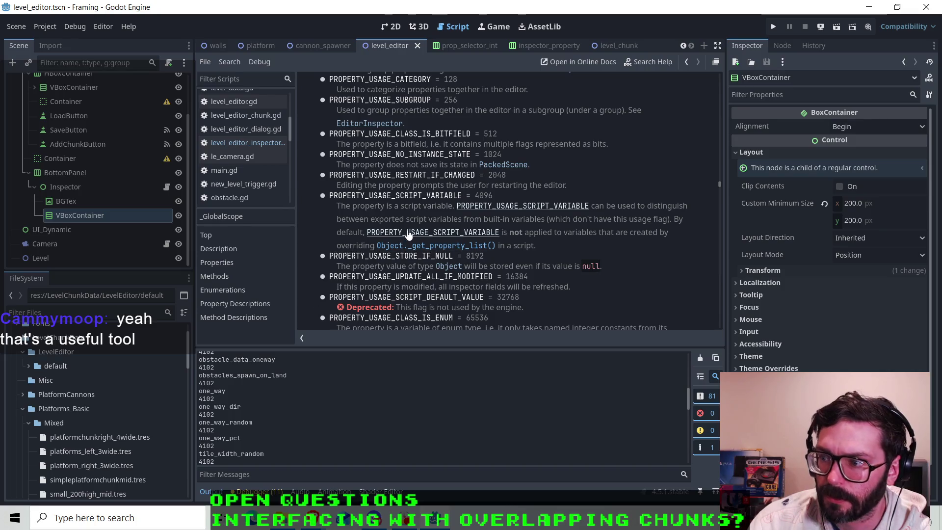
left_click(115, 522)
- Launch Calculator from the Windows search
type("alul")
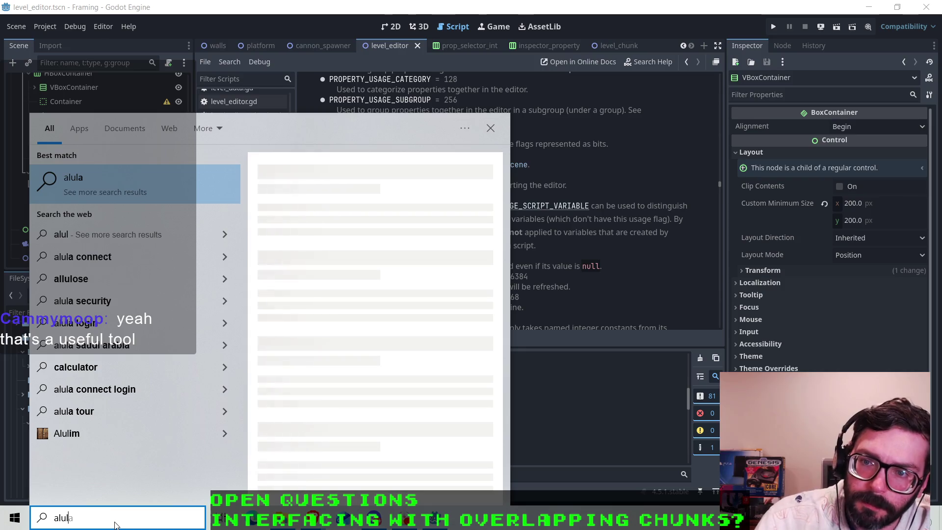
key("BackSpace")
key("BackSpace")
key("BackSpace")
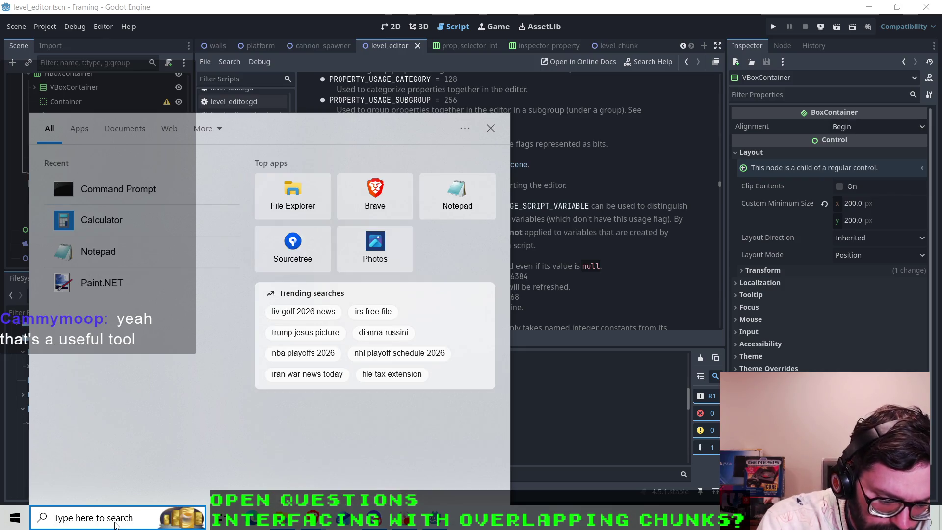
type("calcu")
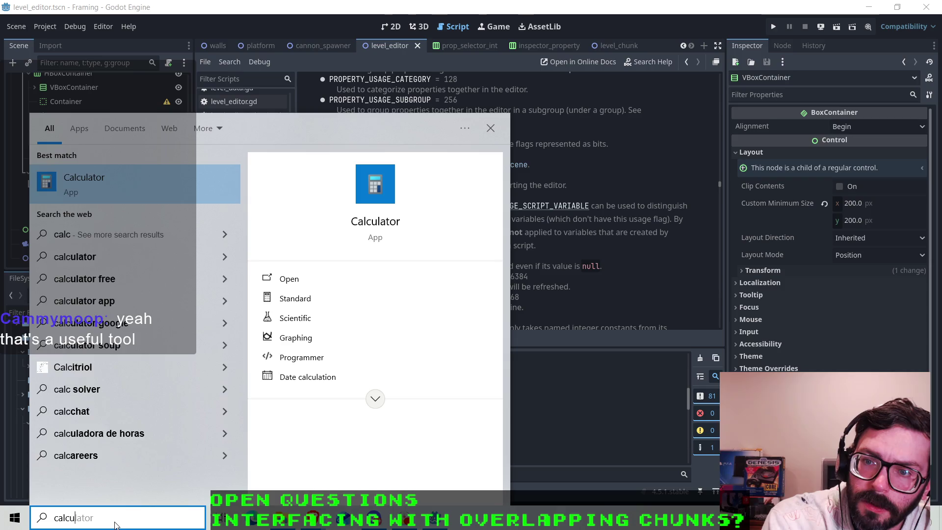
type("l")
key("Return")
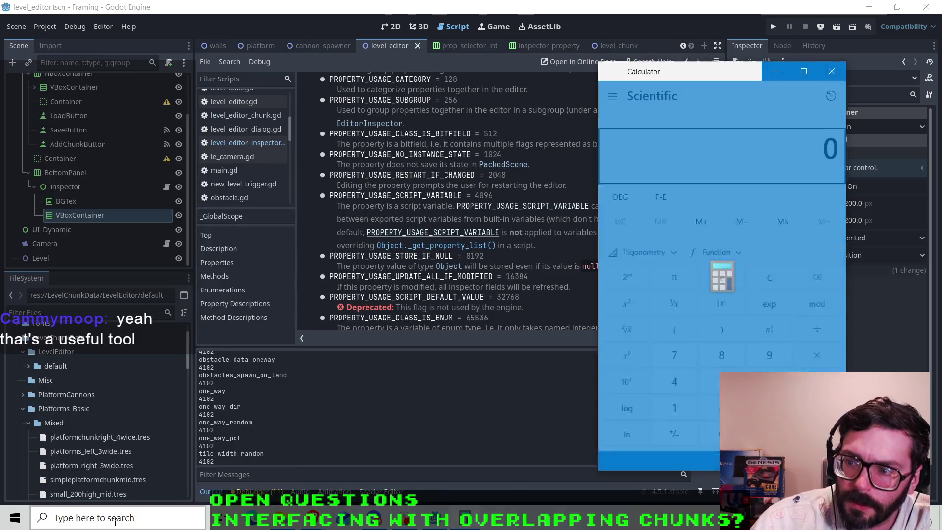
- Compute 4102 − 4096 in Calculator, getting 6
left_click(680, 408)
left_click(689, 426)
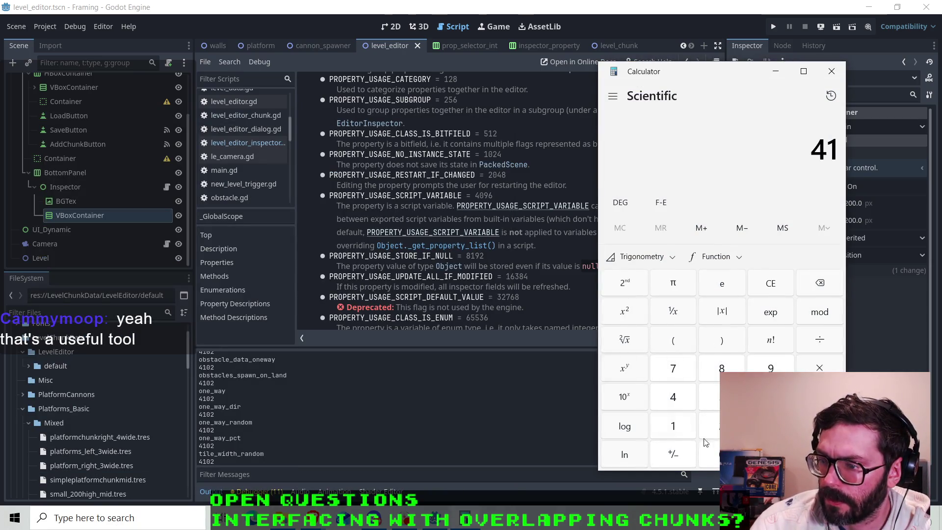
left_click(706, 441)
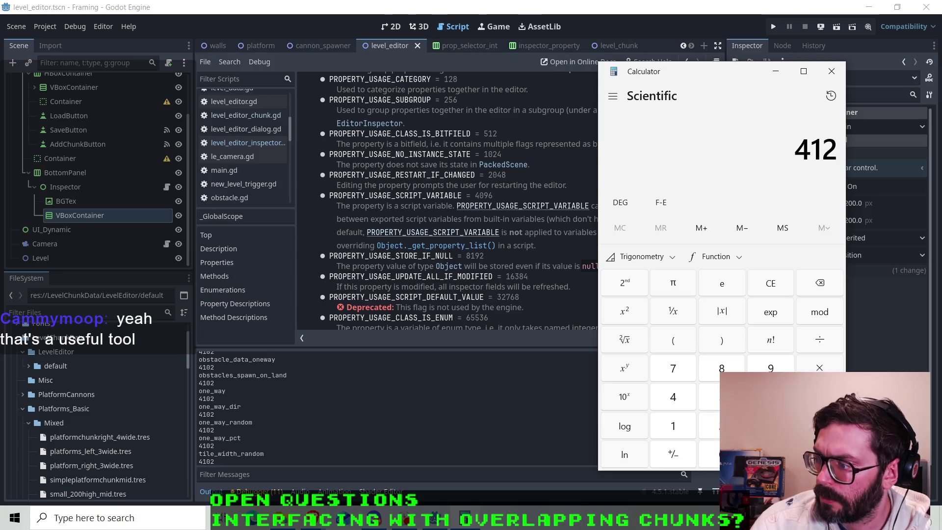
left_click(818, 287)
left_click(818, 287)
left_click(818, 287)
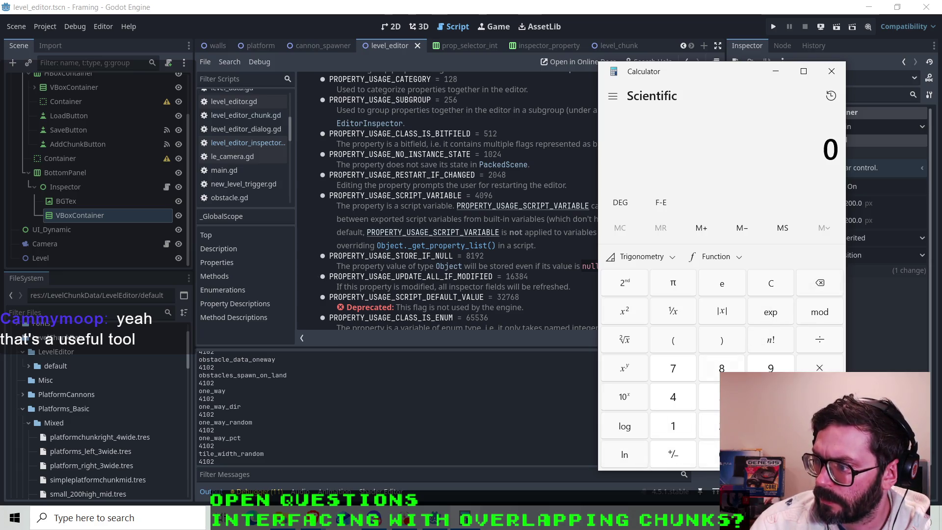
left_click(673, 397)
left_click(673, 426)
left_click(721, 454)
left_click(721, 426)
left_click(820, 397)
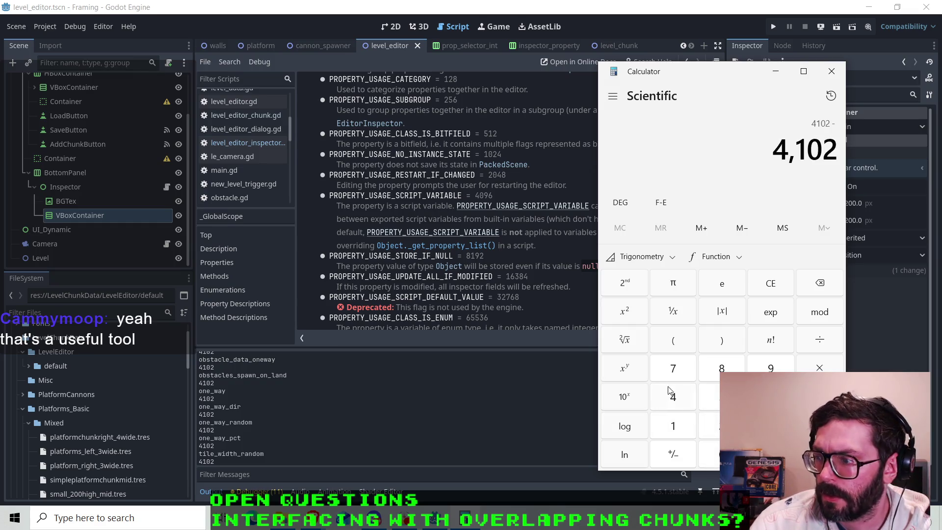
left_click(673, 397)
left_click(722, 454)
left_click(771, 368)
left_click(770, 397)
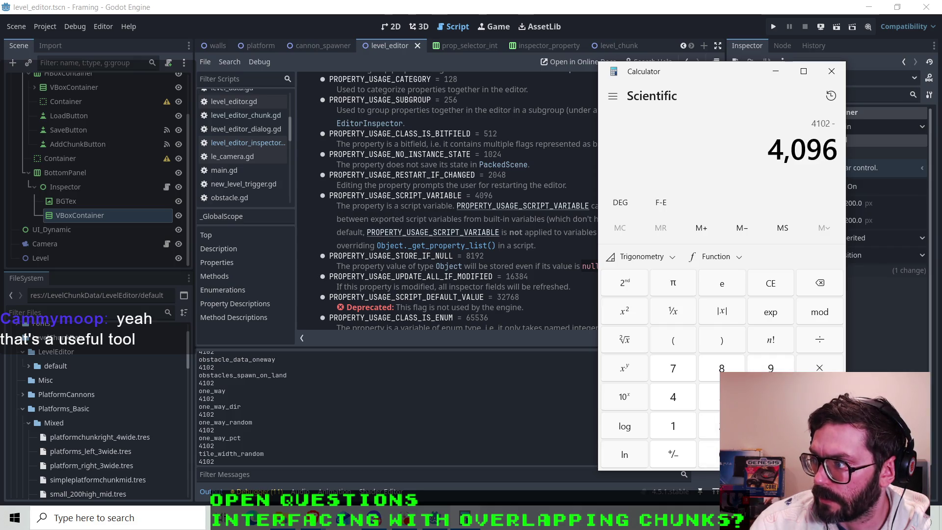
left_click(820, 454)
scroll(511, 252, "up", 1)
scroll(510, 252, "up", 5)
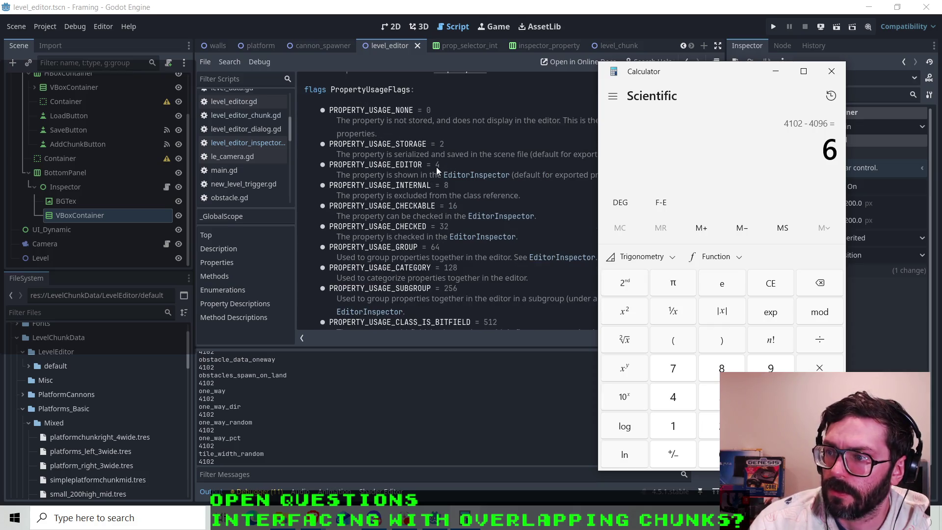
scroll(422, 193, "down", 4)
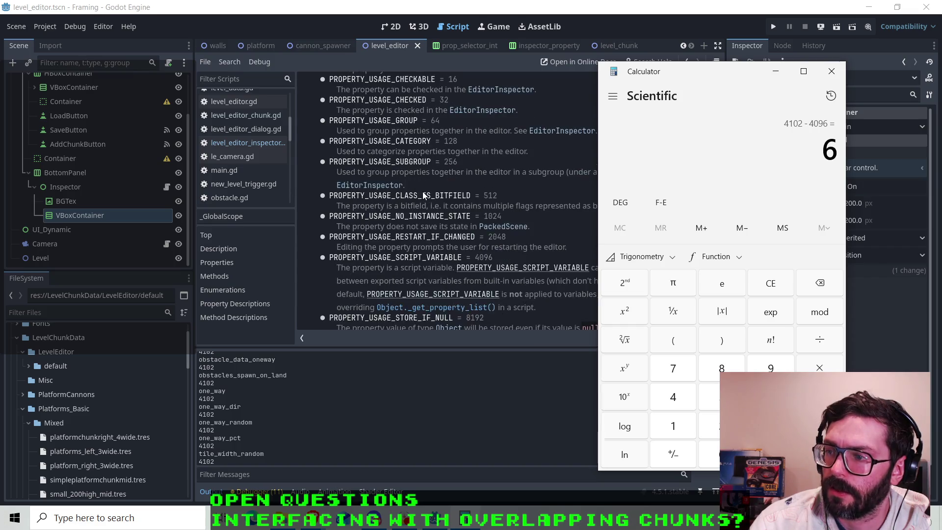
scroll(417, 176, "up", 5)
scroll(412, 198, "down", 7)
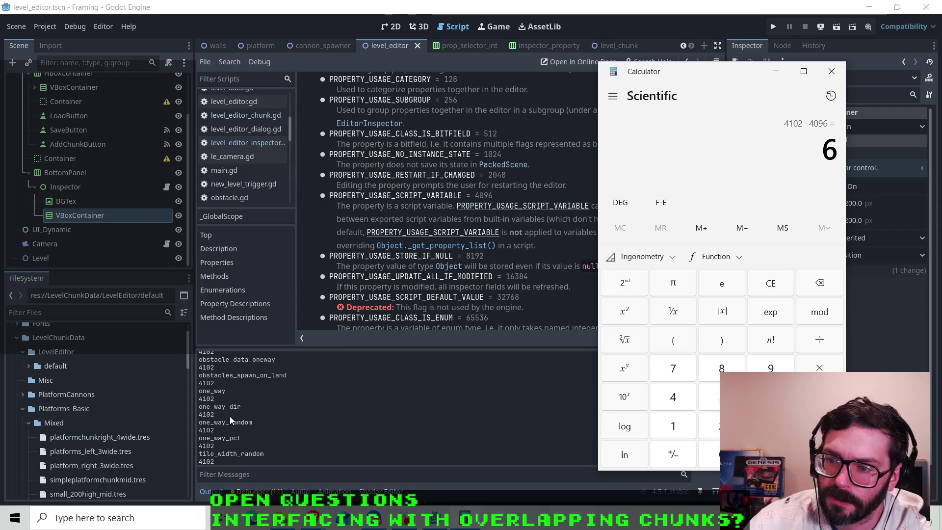
scroll(229, 416, "down", 1)
scroll(319, 405, "up", 3)
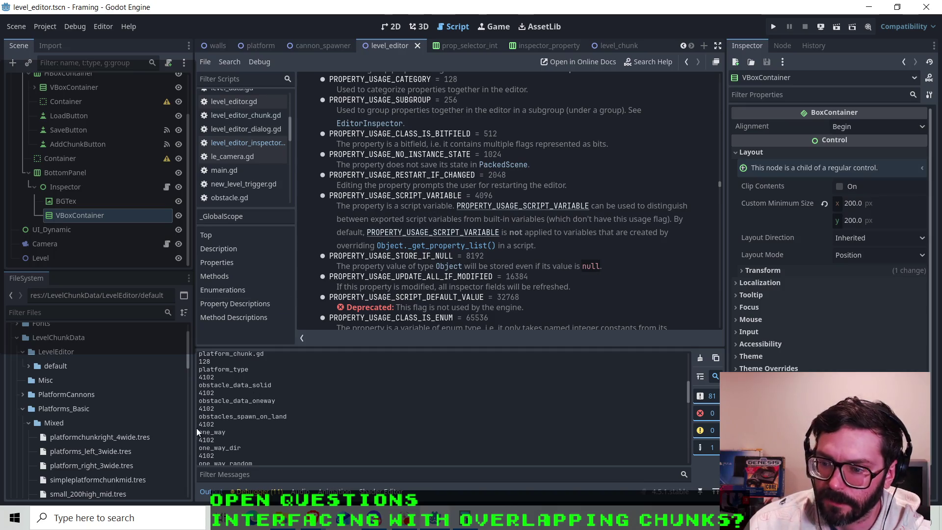
scroll(331, 318, "down", 3)
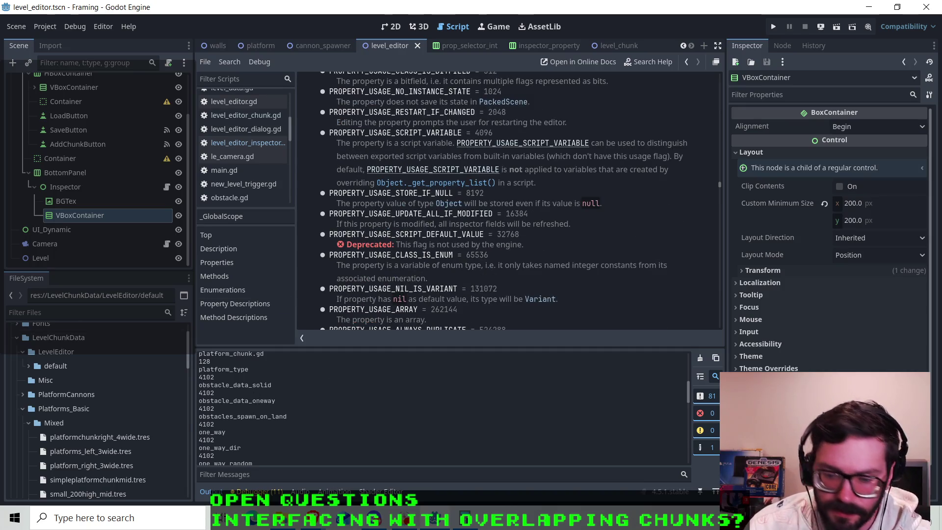
scroll(281, 392, "down", 10)
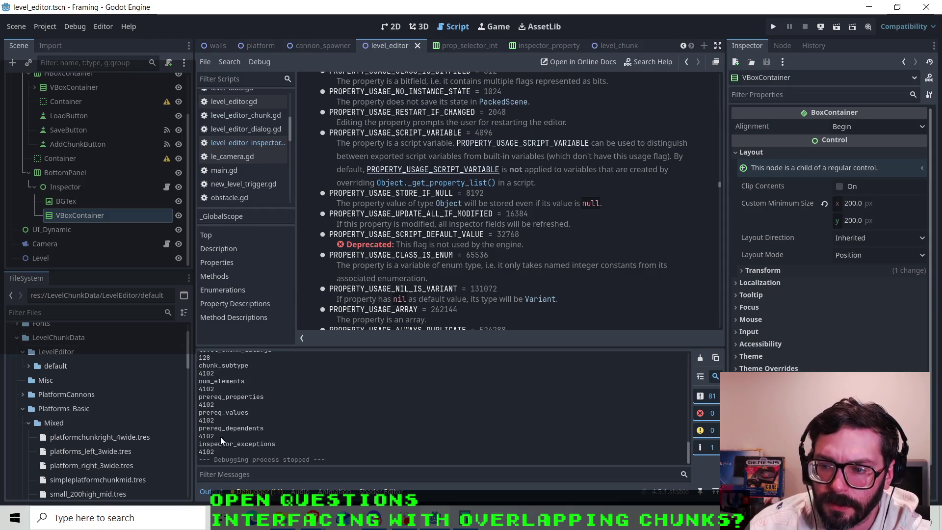
scroll(218, 450, "up", 5)
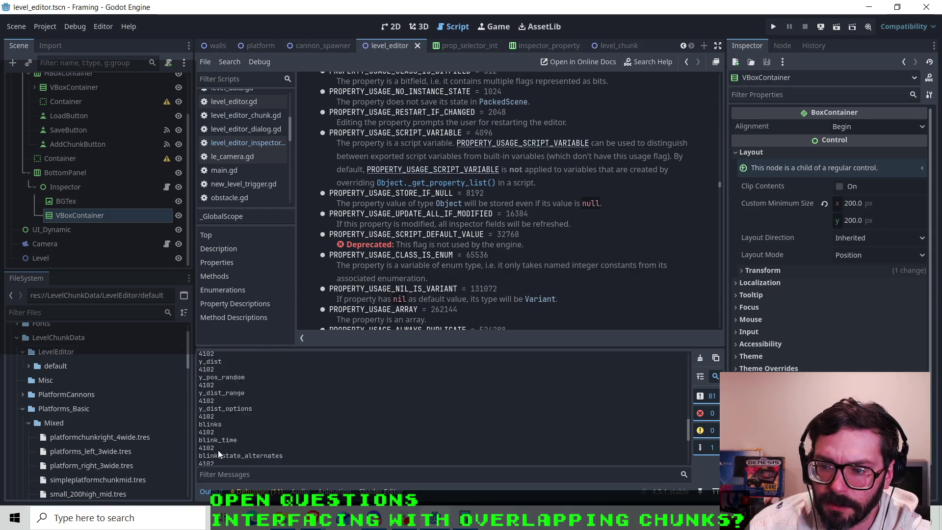
scroll(241, 436, "down", 3)
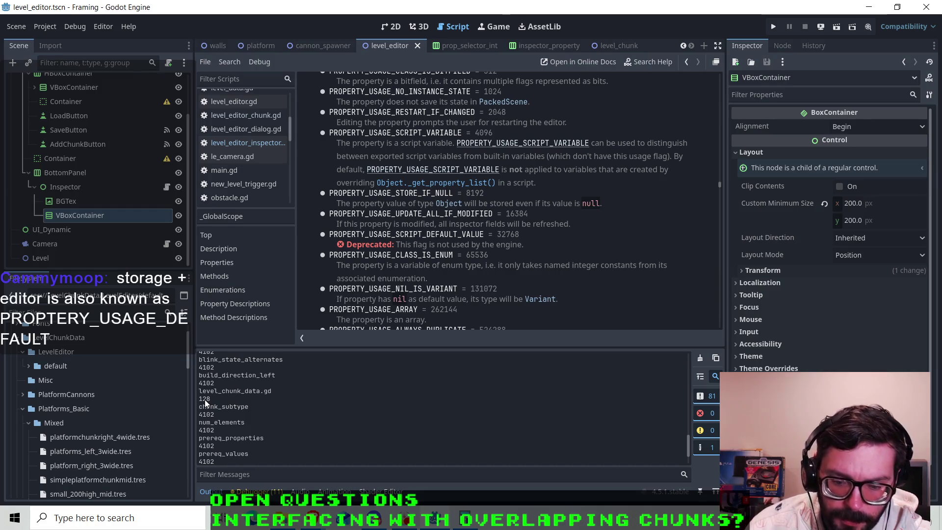
scroll(501, 218, "up", 3)
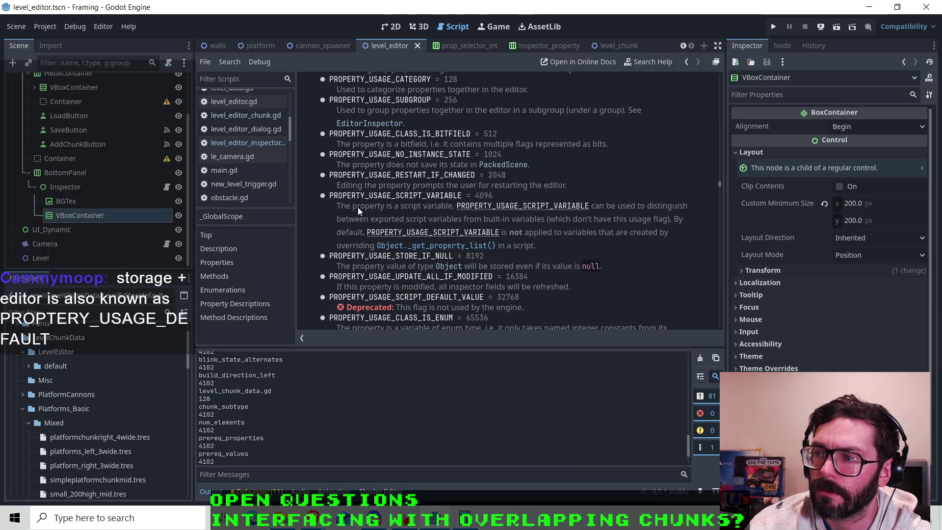
scroll(413, 219, "up", 10)
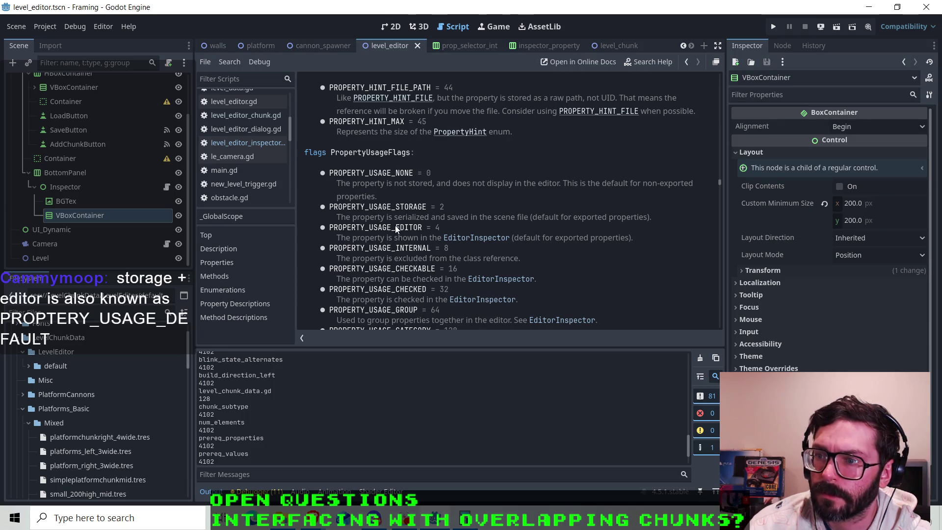
scroll(395, 227, "down", 6)
left_click(314, 518)
left_click(413, 473)
left_click(282, 11)
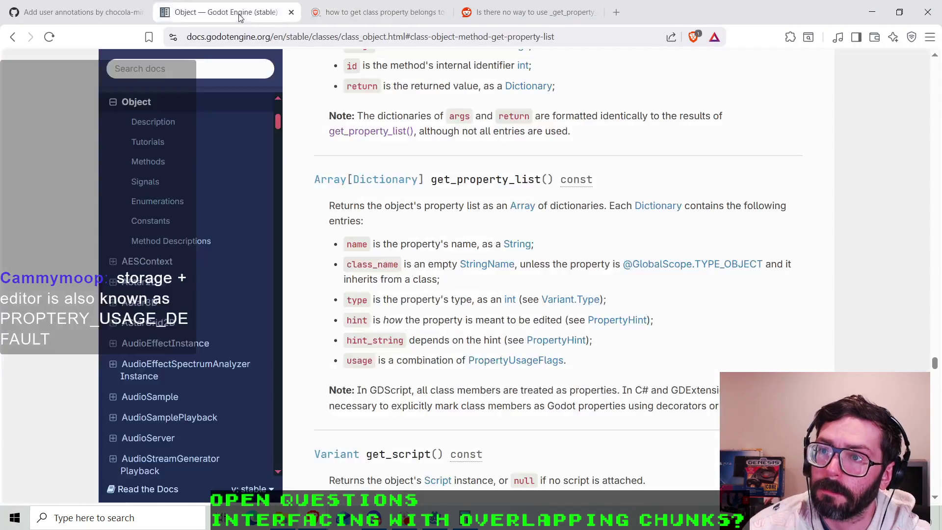
right_click(510, 361)
left_click(540, 170)
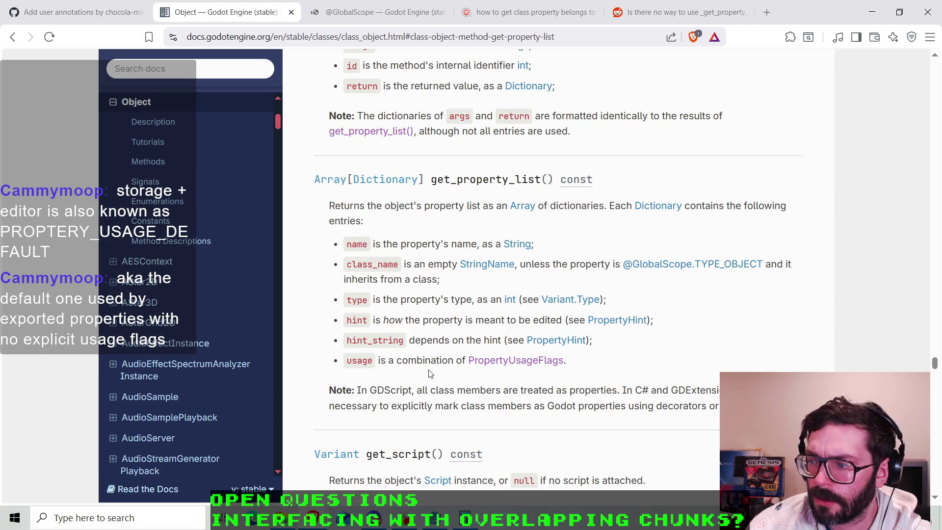
left_click(401, 14)
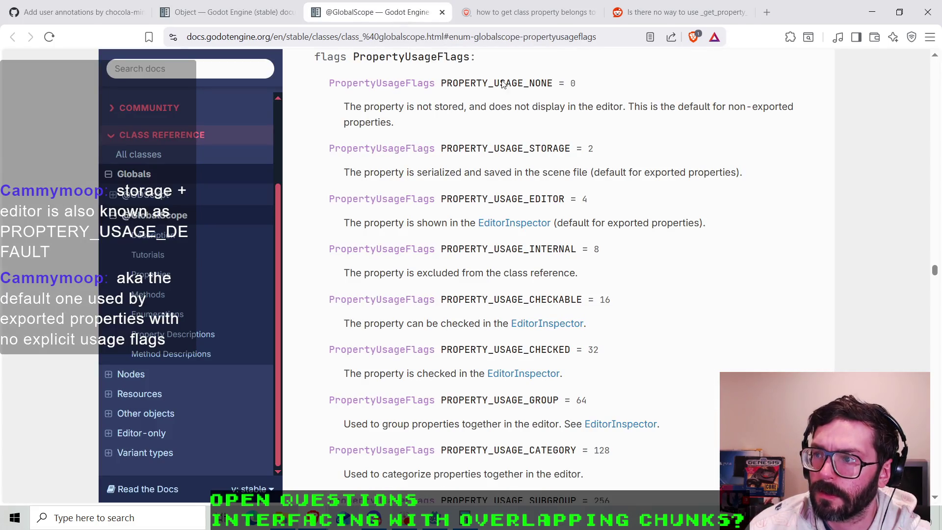
- Read the script variable flag notes on exported variables and _get_property_list() overrides
scroll(505, 219, "up", 6)
scroll(505, 216, "down", 12)
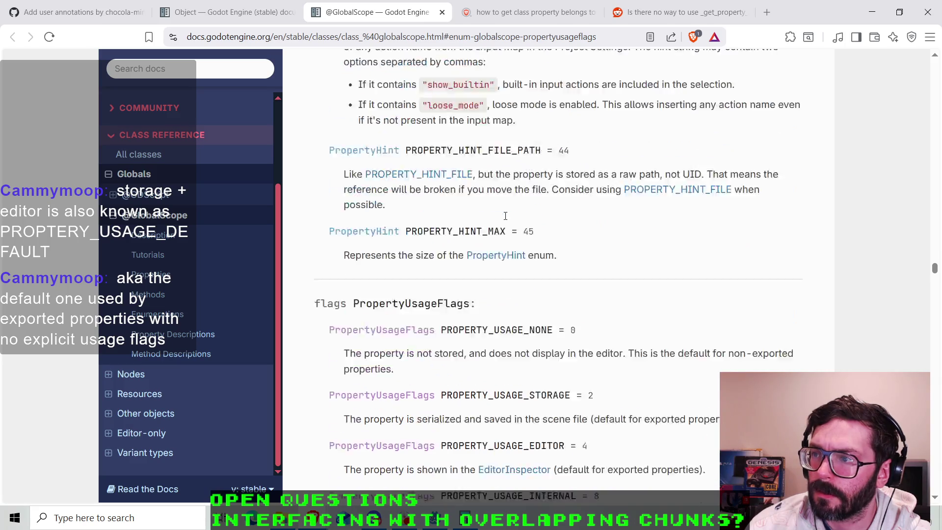
scroll(689, 198, "down", 3)
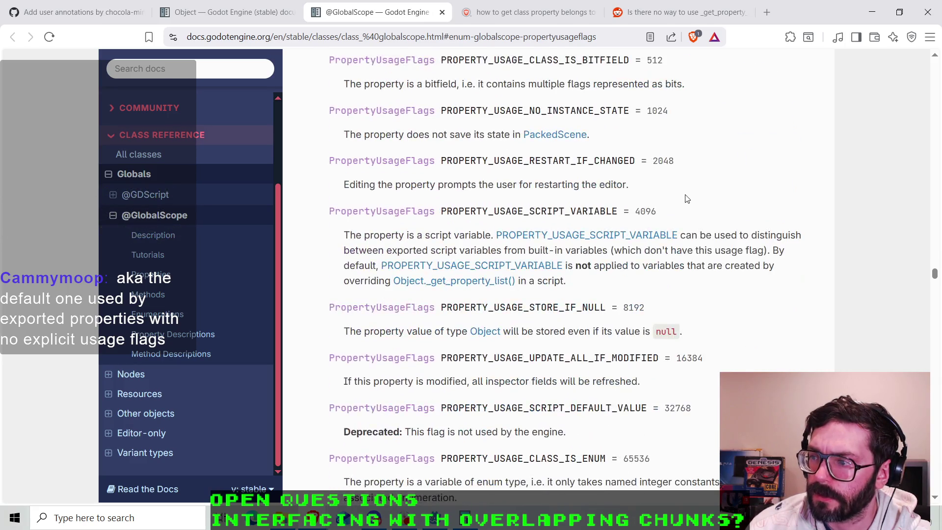
scroll(680, 200, "down", 1)
scroll(697, 218, "down", 2)
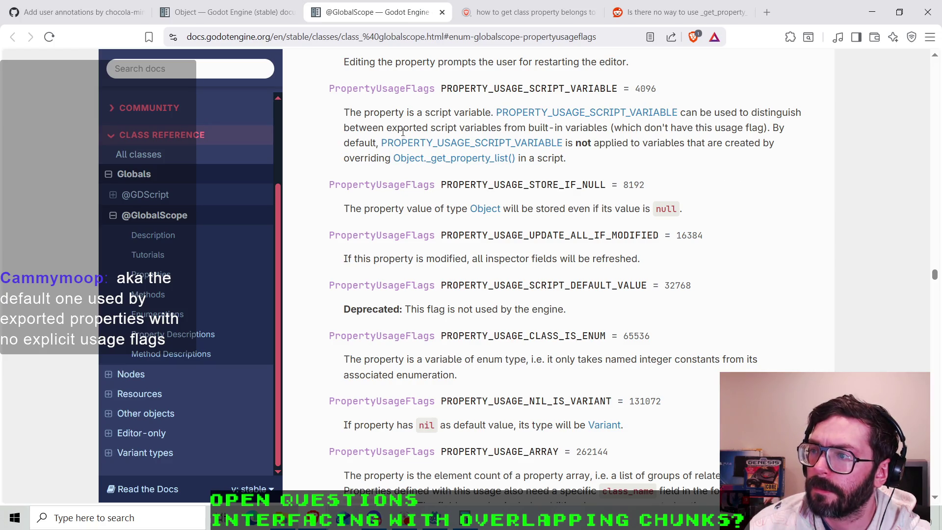
left_click_drag(380, 118, 472, 115)
left_click(473, 116)
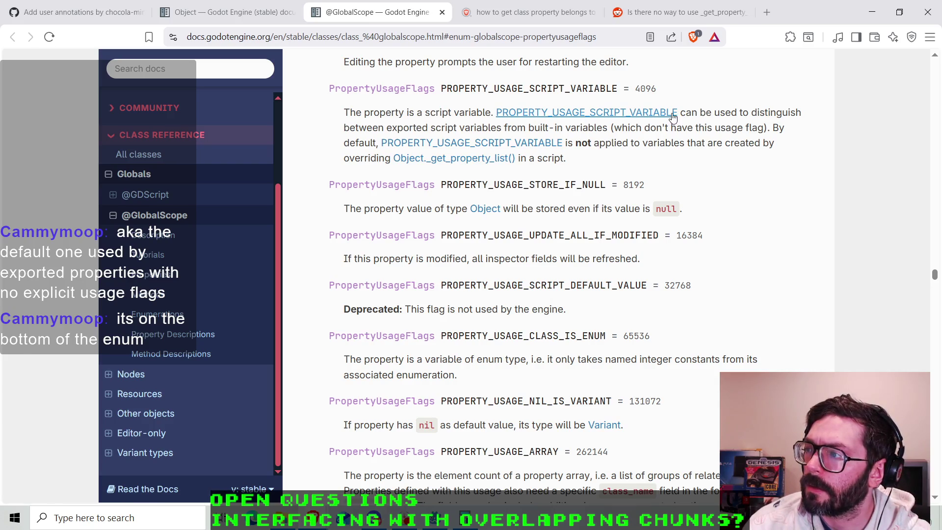
left_click_drag(359, 128, 726, 132)
left_click(727, 132)
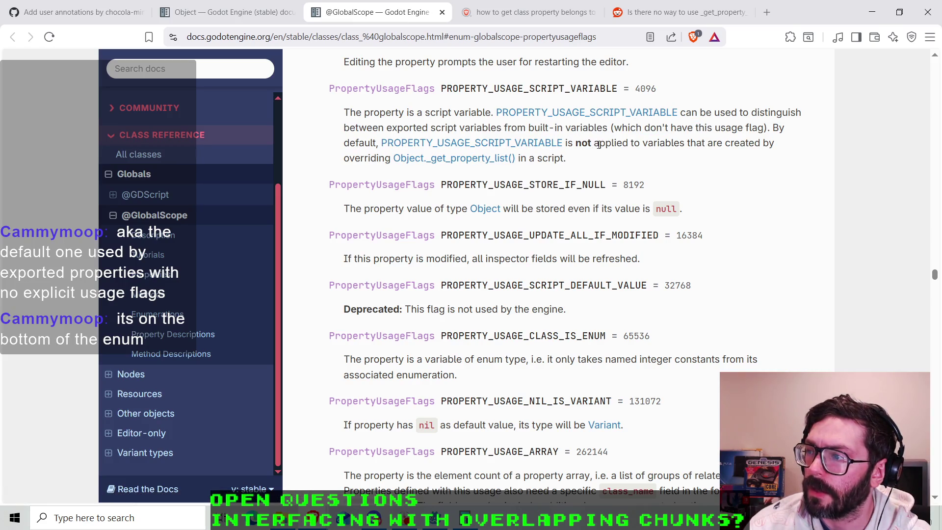
left_click_drag(354, 156, 565, 158)
left_click(617, 160)
- Examine PROPERTY_USAGE_DEFAULT = 6 (storage and editor) and the NO_EDITOR description
scroll(718, 169, "down", 5)
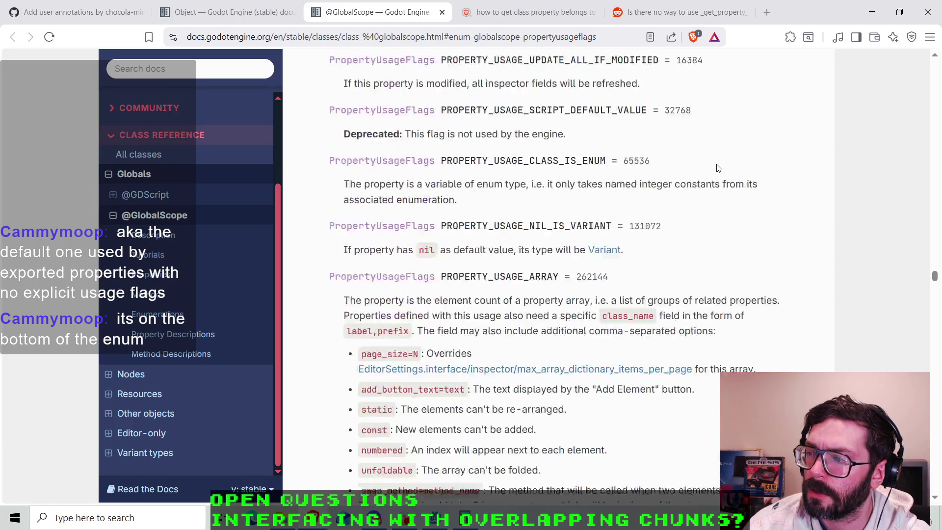
scroll(718, 168, "up", 1)
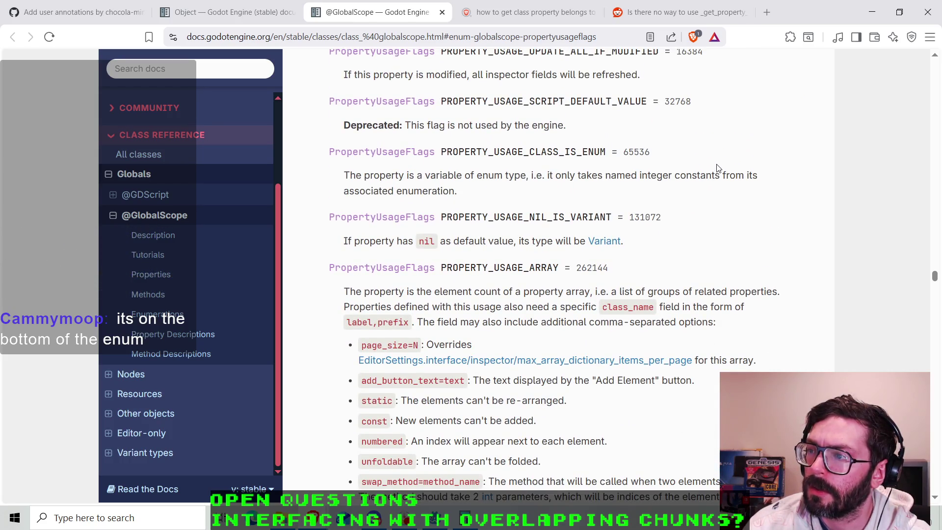
scroll(684, 222, "down", 7)
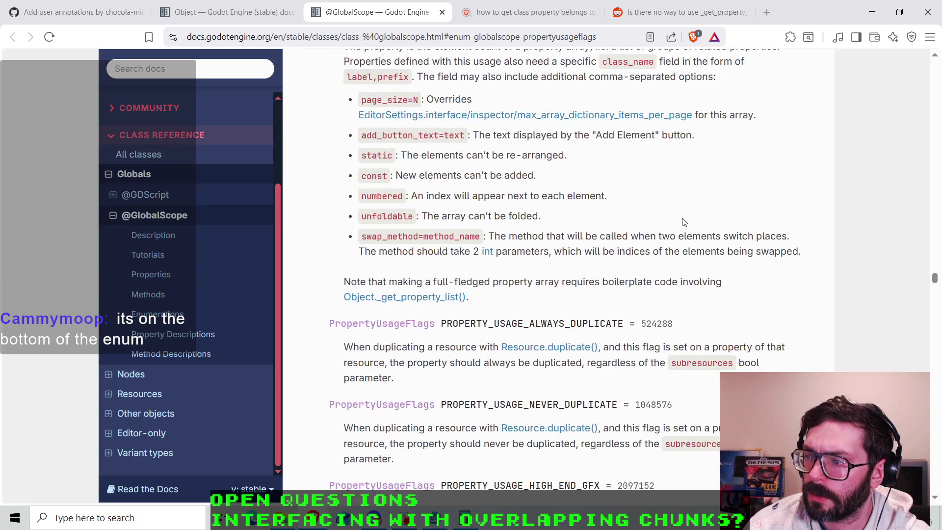
scroll(684, 223, "down", 10)
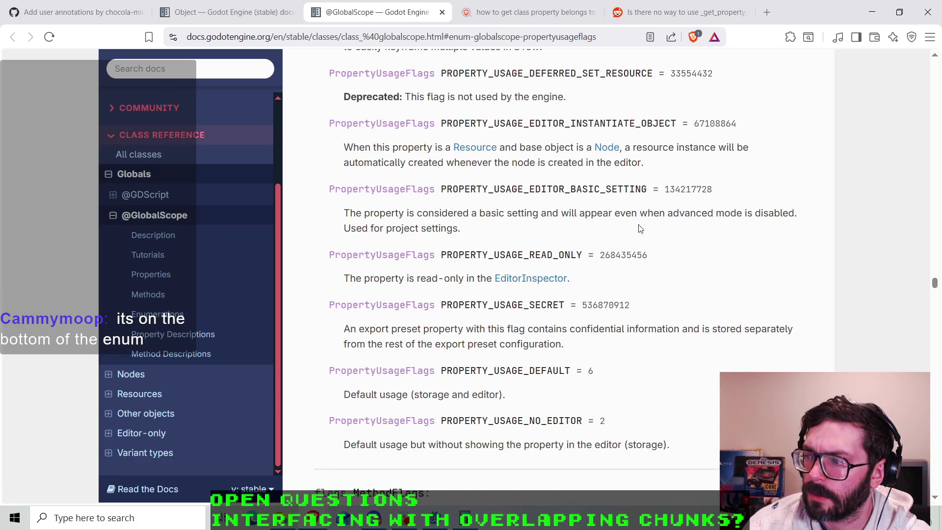
left_click_drag(506, 273, 328, 249)
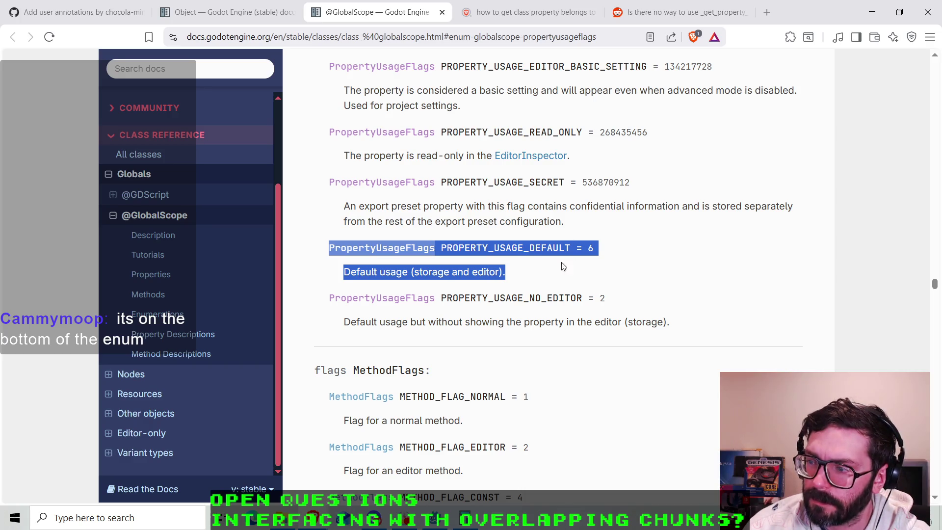
left_click(446, 275)
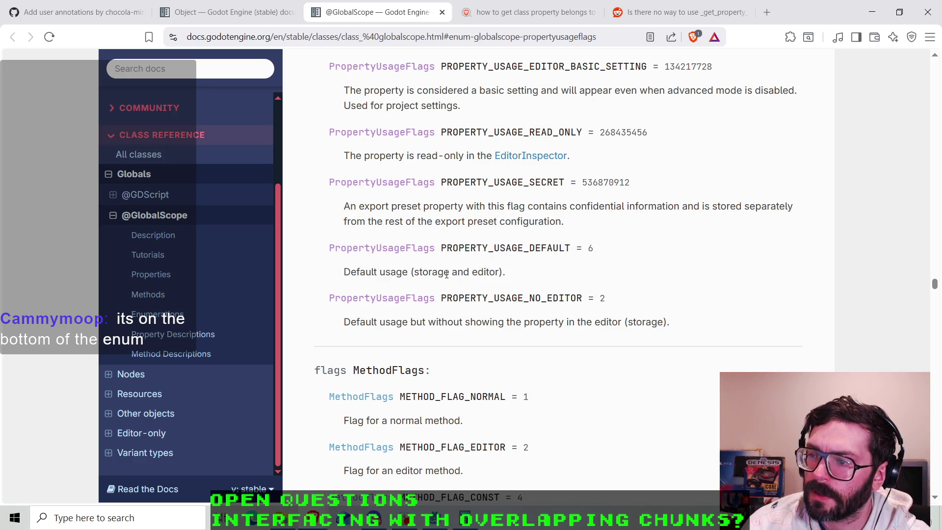
mouse_move(357, 272)
left_mouse_down()
mouse_move(506, 272)
mouse_move(484, 248)
mouse_move(436, 249)
left_mouse_up()
left_click(444, 248)
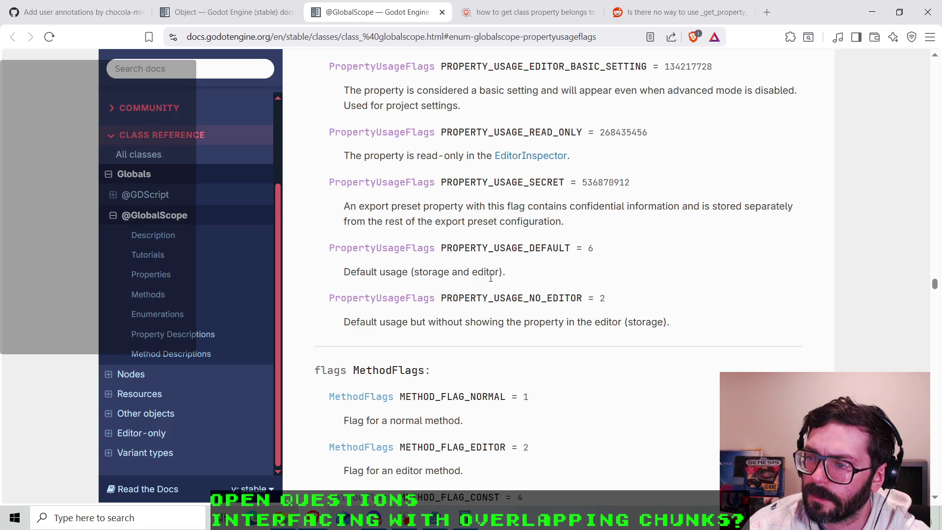
left_click_drag(503, 273, 385, 273)
left_click(385, 273)
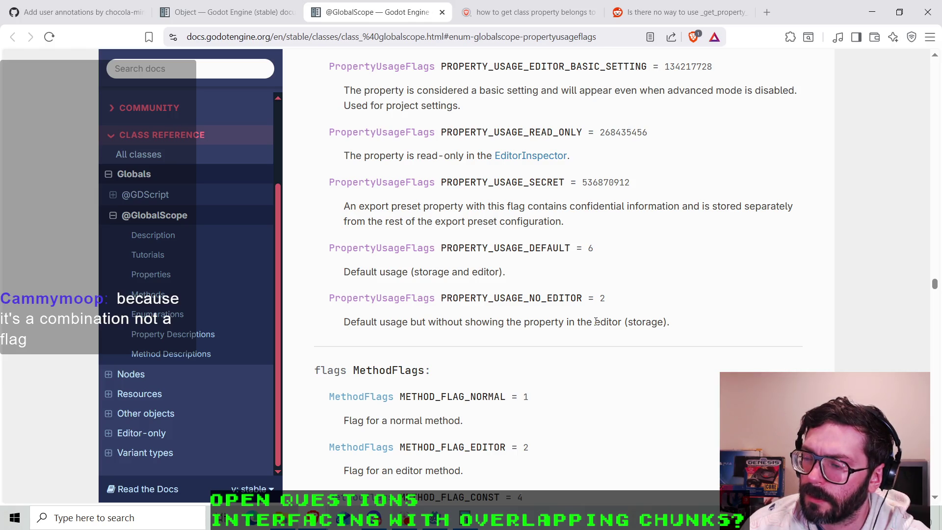
left_click_drag(496, 326, 586, 324)
left_click(586, 323)
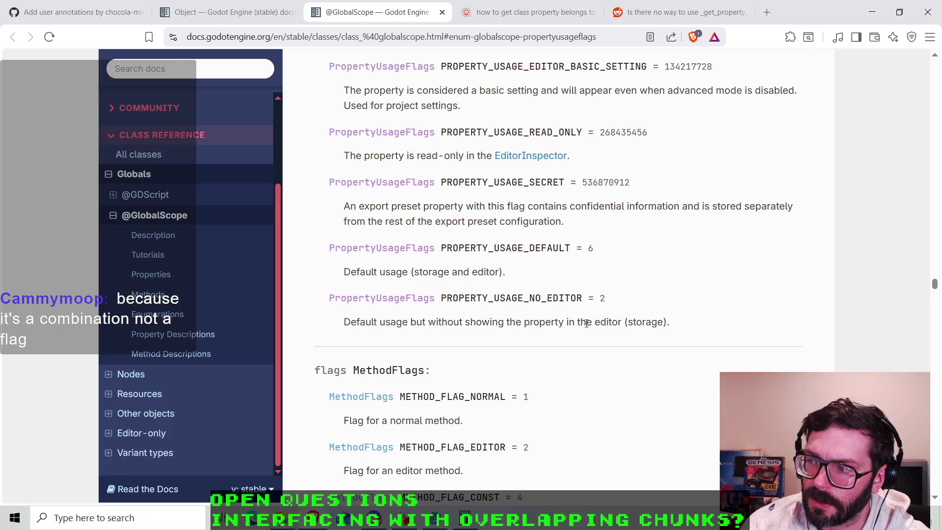
- Select PROPERTY_USAGE_DEFAULT = 6, then return to the Godot editor
scroll(586, 323, "up", 20)
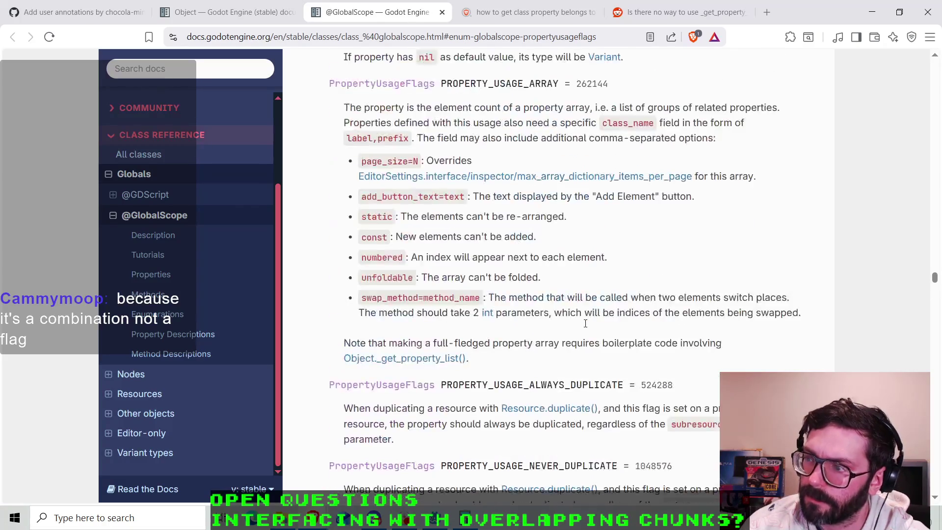
scroll(585, 324, "up", 10)
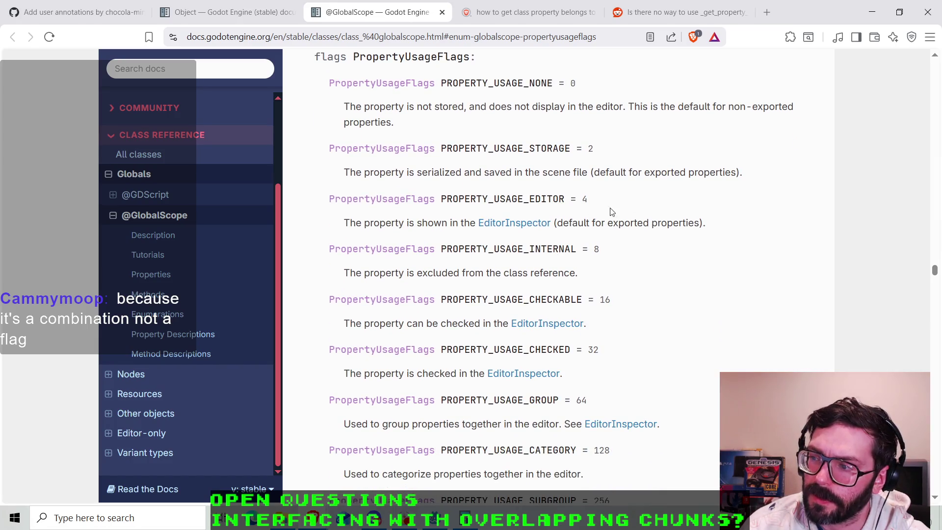
scroll(625, 244, "down", 15)
scroll(619, 241, "down", 10)
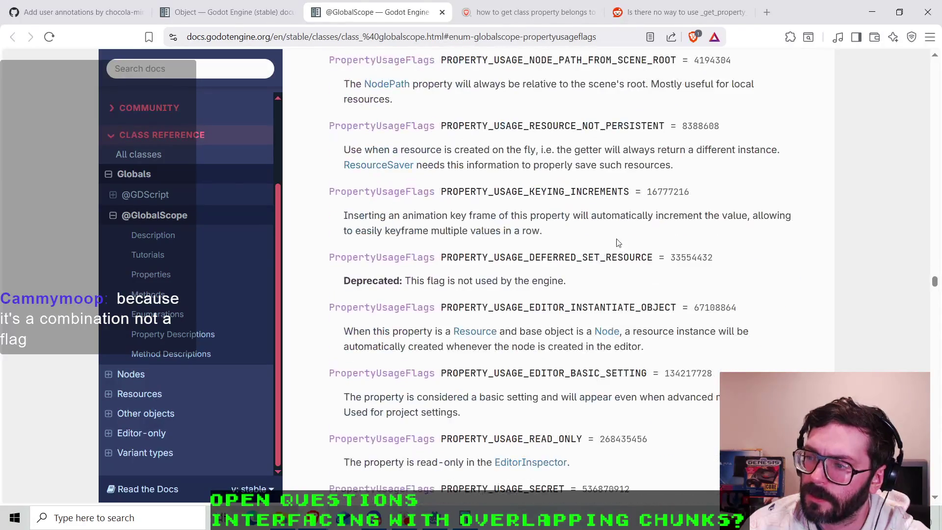
left_click_drag(608, 251, 440, 251)
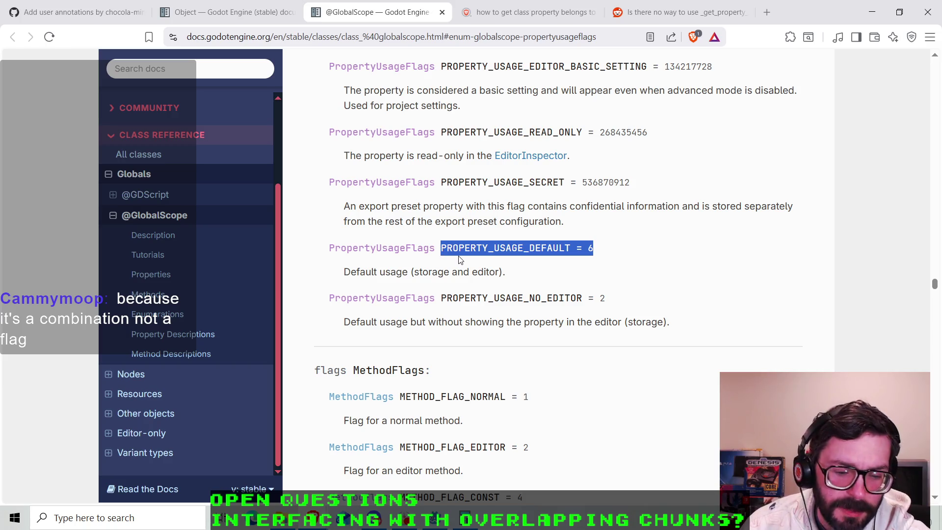
key("alt+Tab")
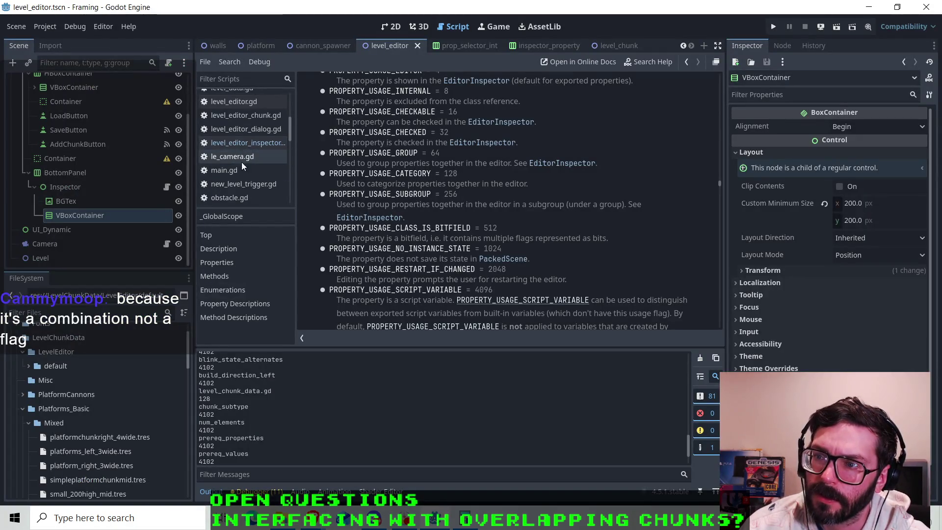
- Browse the level editor scripts and open platform_chunk.gd
scroll(243, 144, "up", 1)
left_click(243, 143)
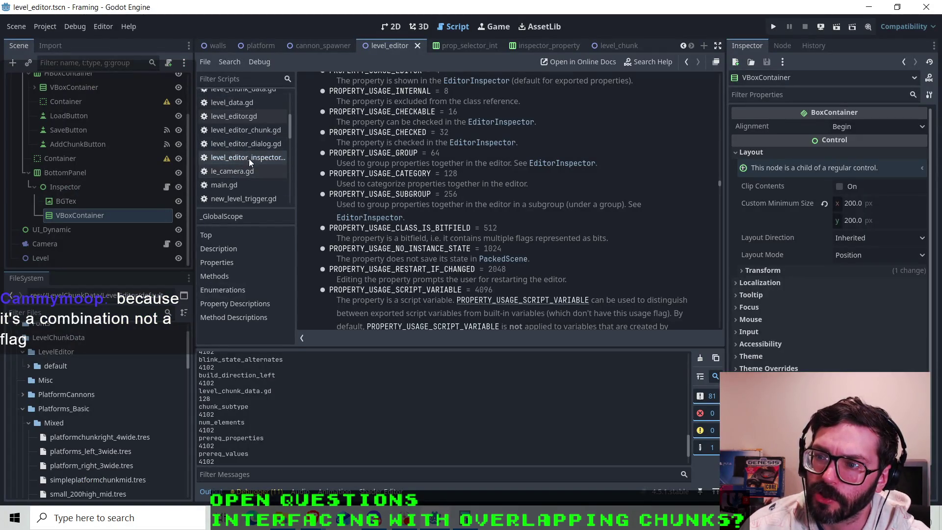
left_click(259, 129)
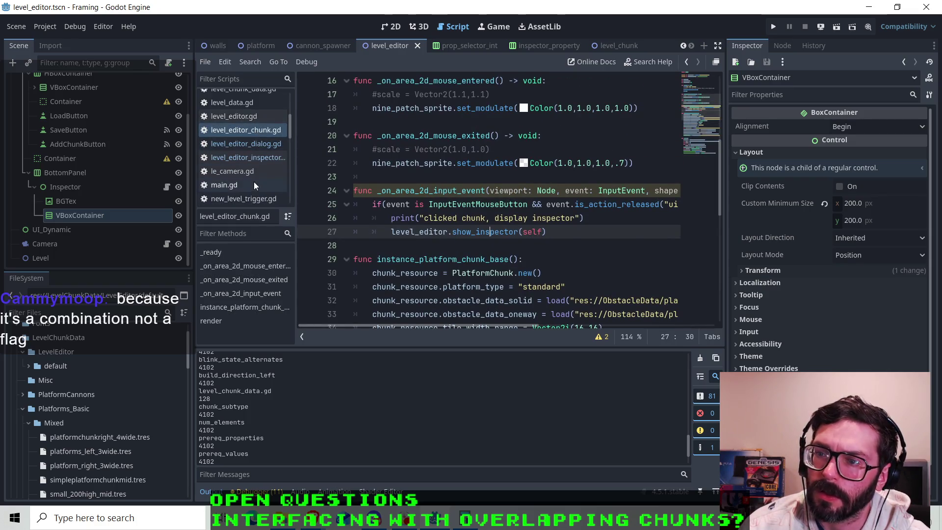
scroll(254, 182, "down", 3)
left_click(241, 136)
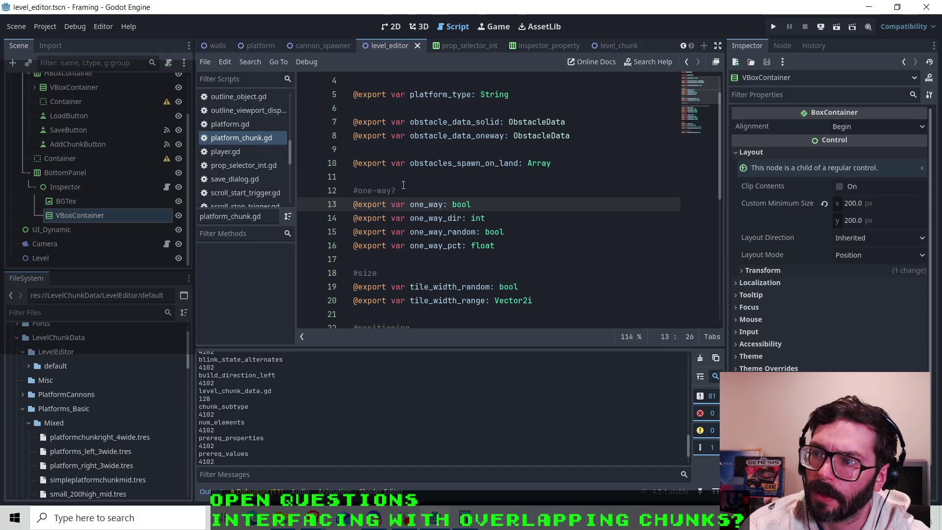
scroll(407, 132, "down", 2)
scroll(388, 144, "up", 4)
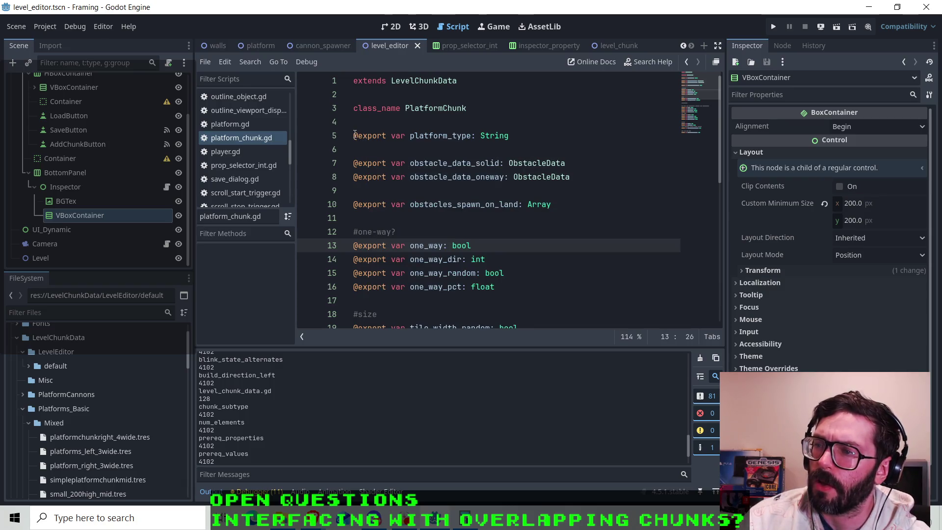
left_click_drag(354, 136, 387, 135)
left_click(387, 136)
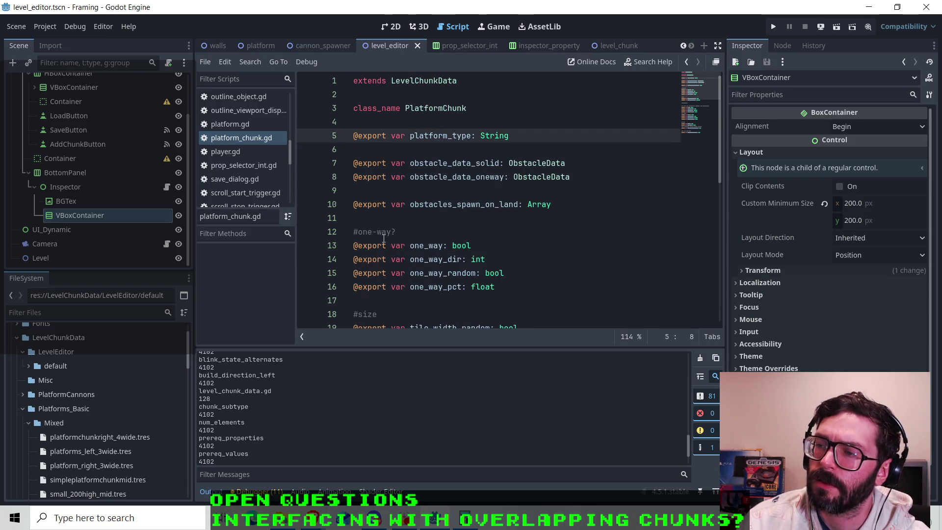
scroll(384, 239, "down", 5)
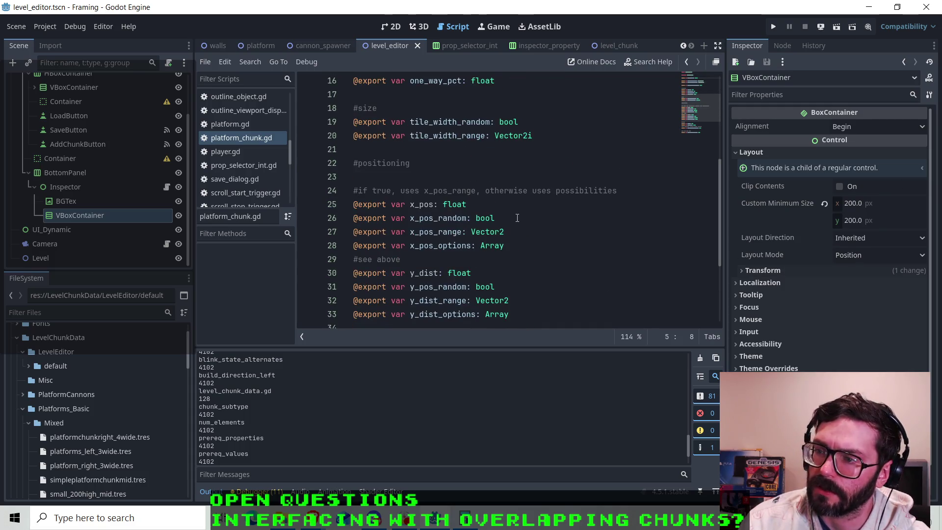
scroll(517, 218, "down", 3)
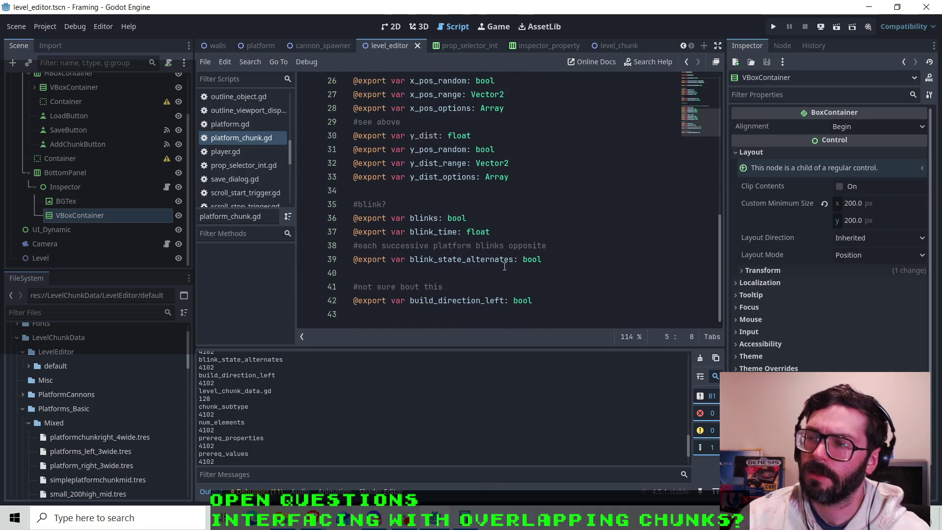
scroll(504, 267, "up", 8)
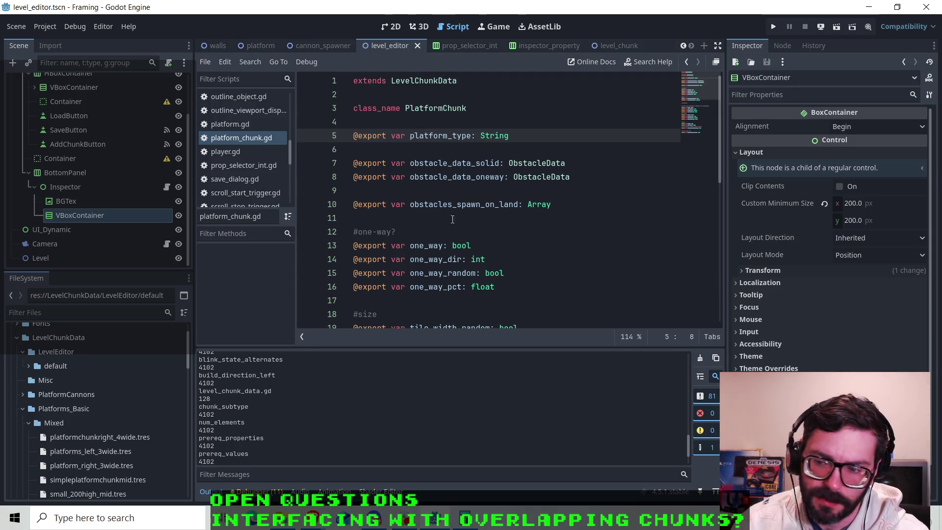
scroll(207, 447, "up", 10)
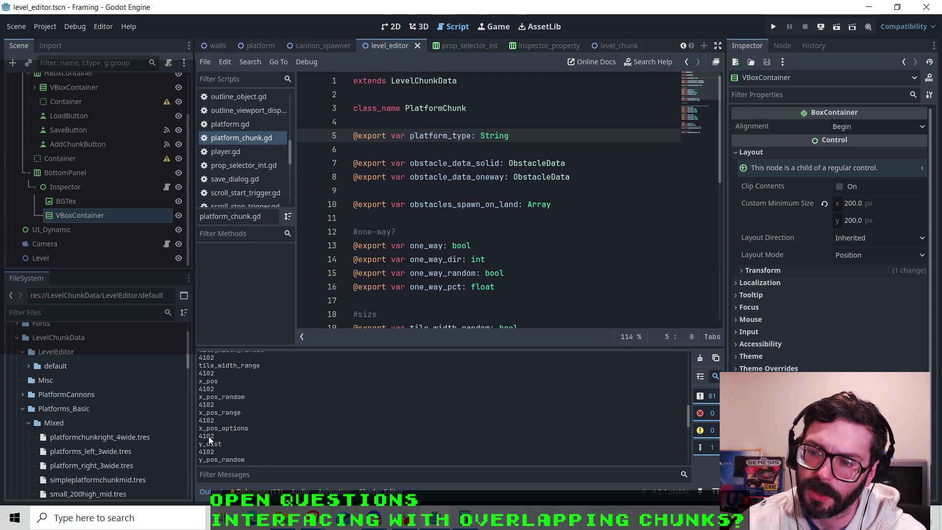
scroll(212, 431, "up", 1)
scroll(298, 388, "up", 2)
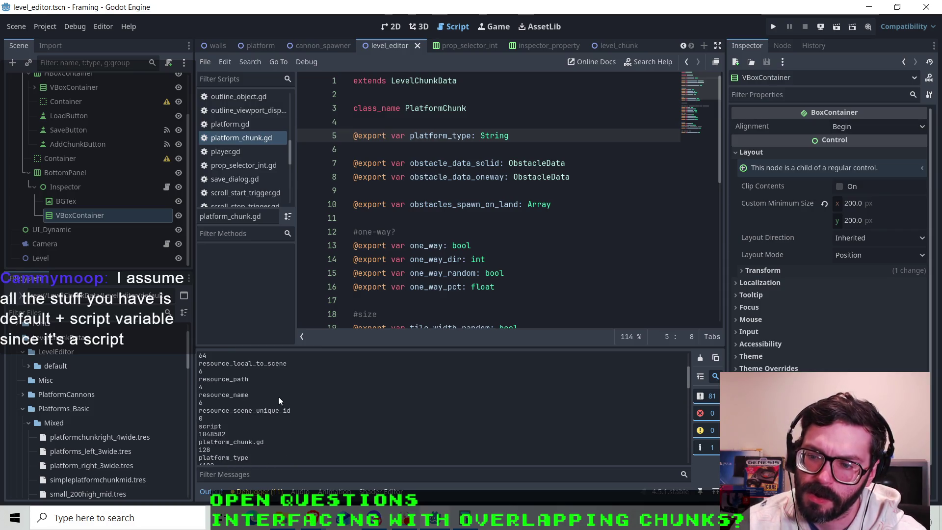
scroll(281, 397, "down", 2)
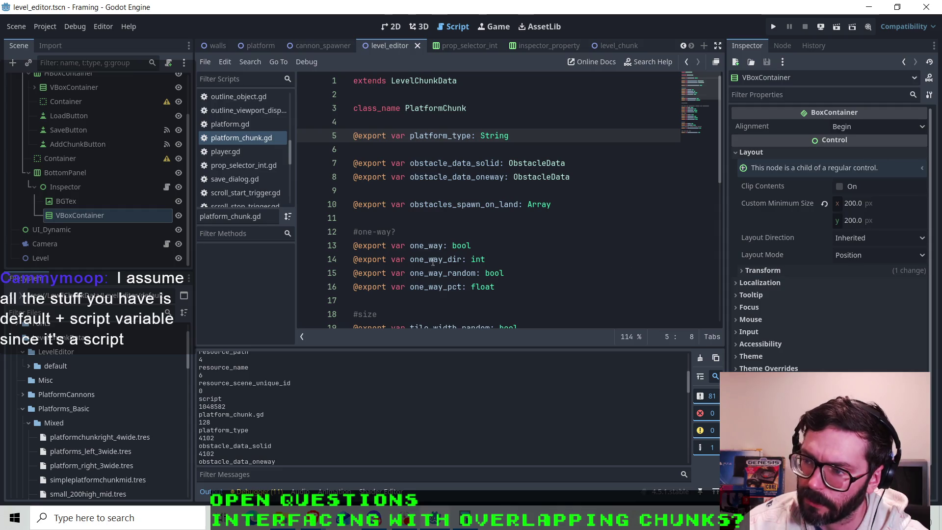
left_click_drag(387, 246, 349, 247)
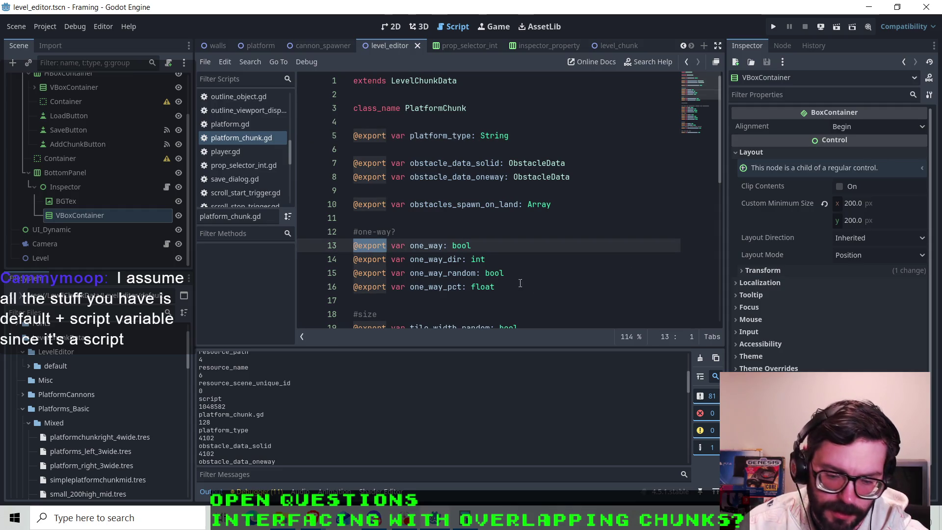
left_click(536, 276)
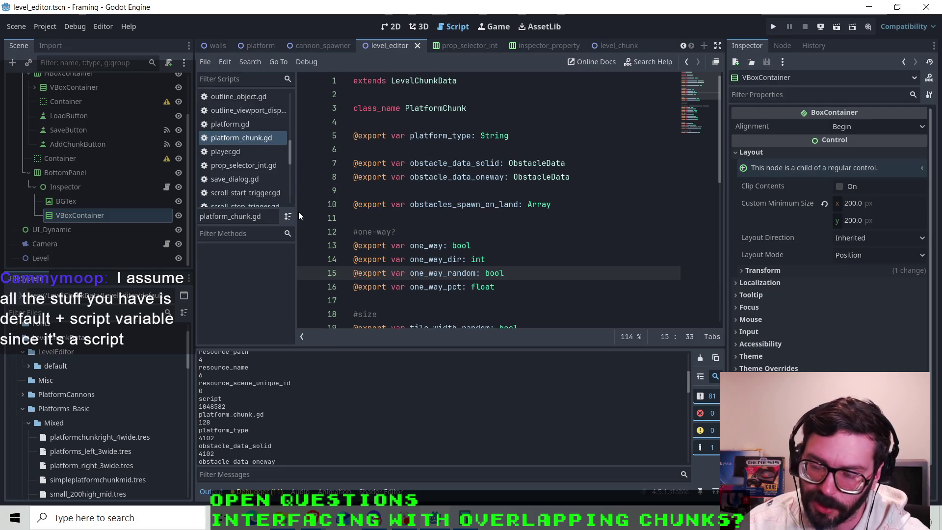
scroll(272, 192, "up", 5)
left_click(251, 187)
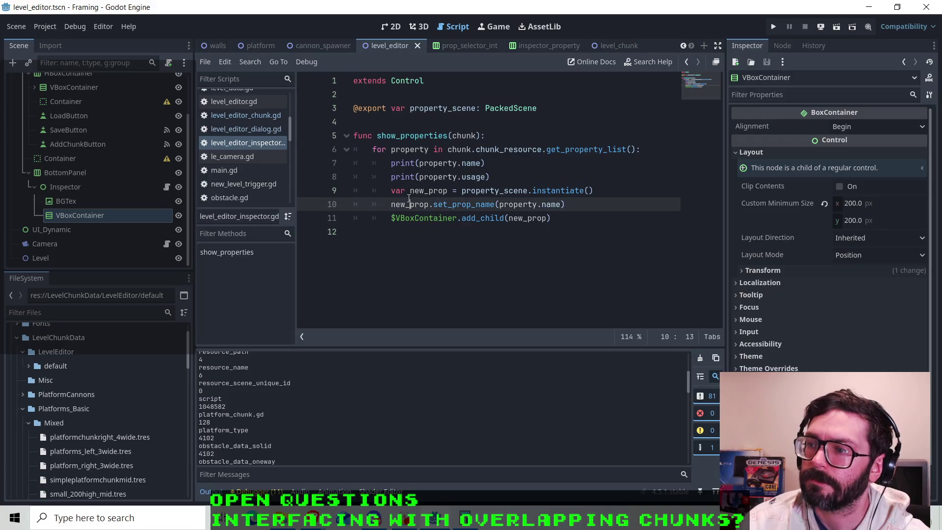
- Wrap the row instantiate and add_child lines in if(property.usage == 4102):
left_click(532, 175)
key("Return")
type("if(")
key("Escape")
type("propert")
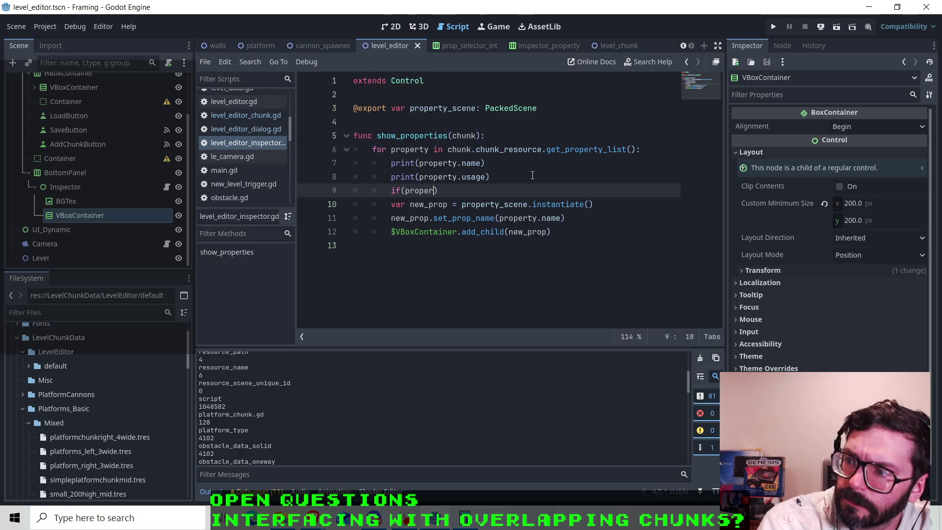
type("y.usage ==")
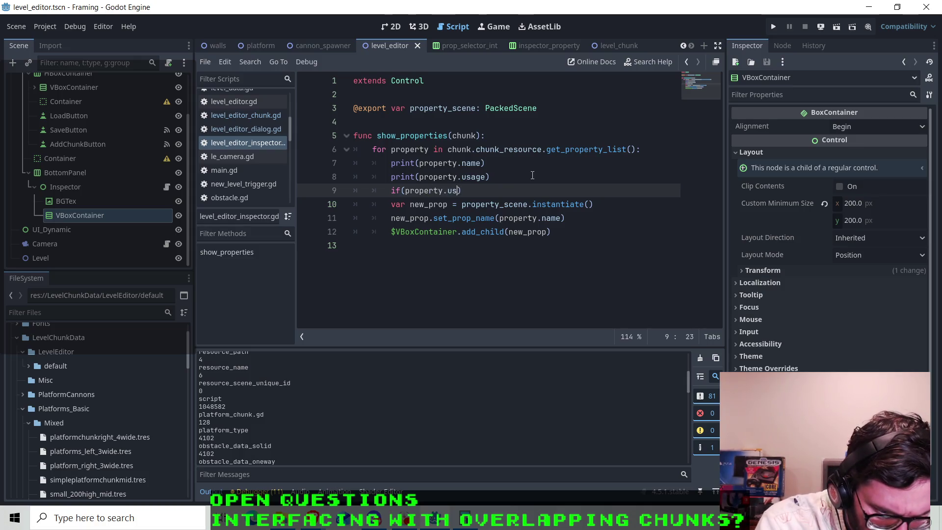
type(" 410")
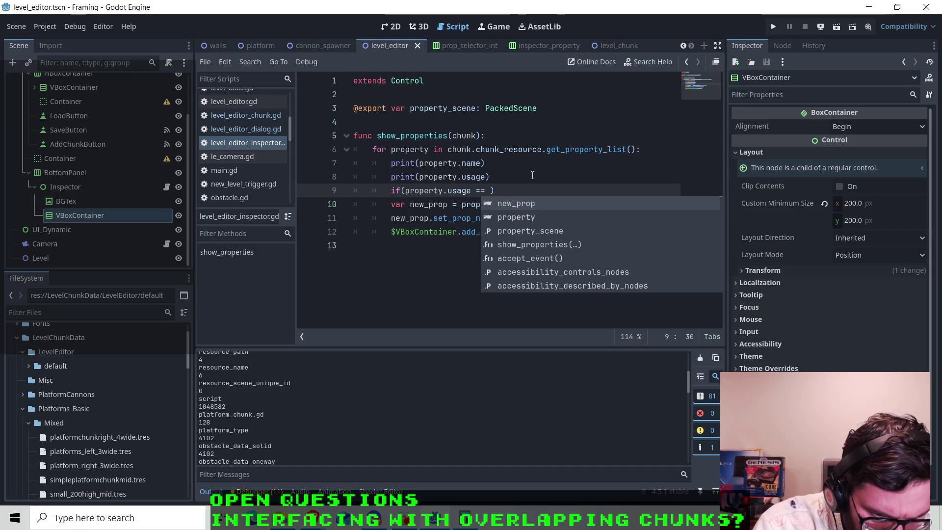
type("2)")
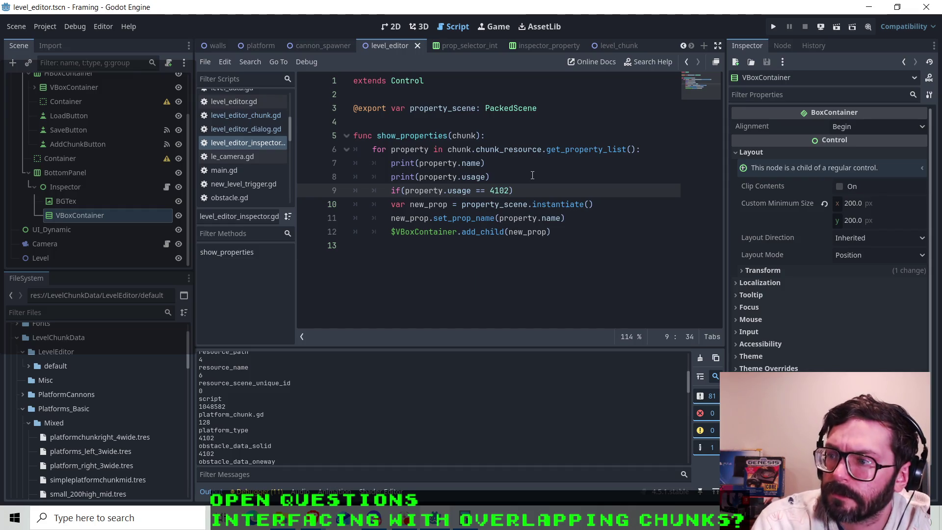
type(":")
key("Down")
key("Home")
key("Tab")
key("Down")
key("Home")
key("Tab")
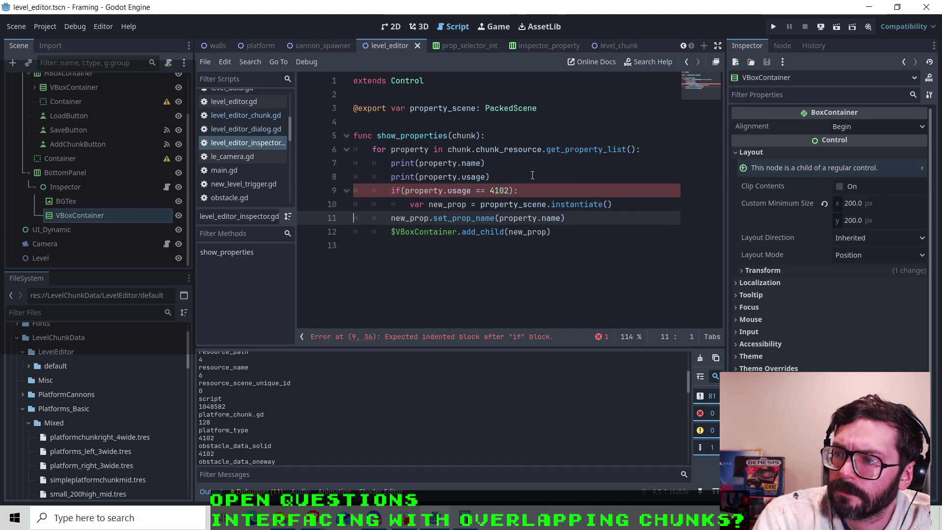
key("Down")
key("Home")
key("Tab")
- Add the comment '# we BELIEVE 4102 is the flag for all our script variables' above the check
left_click(532, 175)
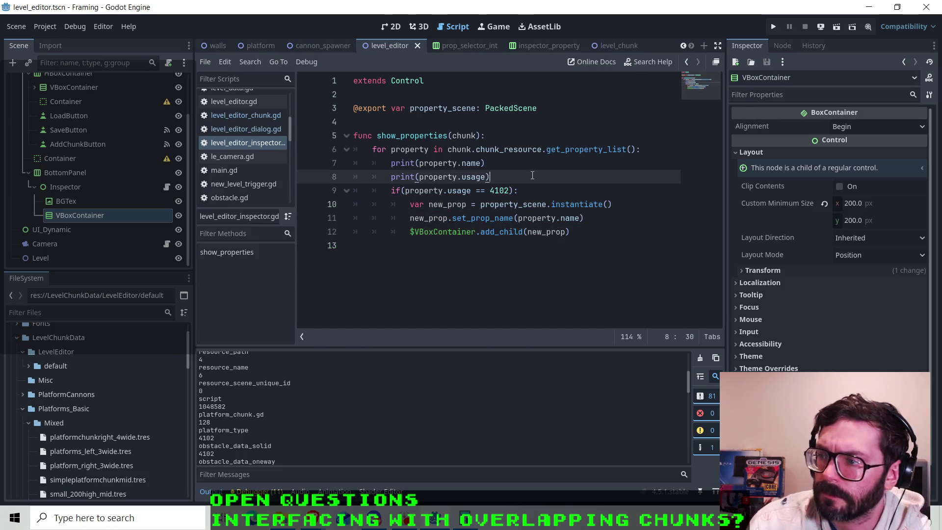
key("Return")
type("# we ")
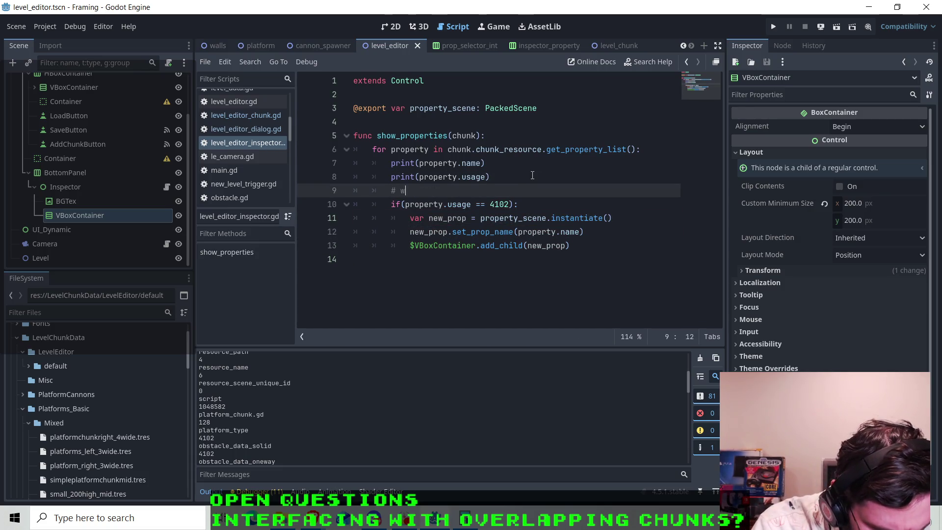
type("BELIEVE")
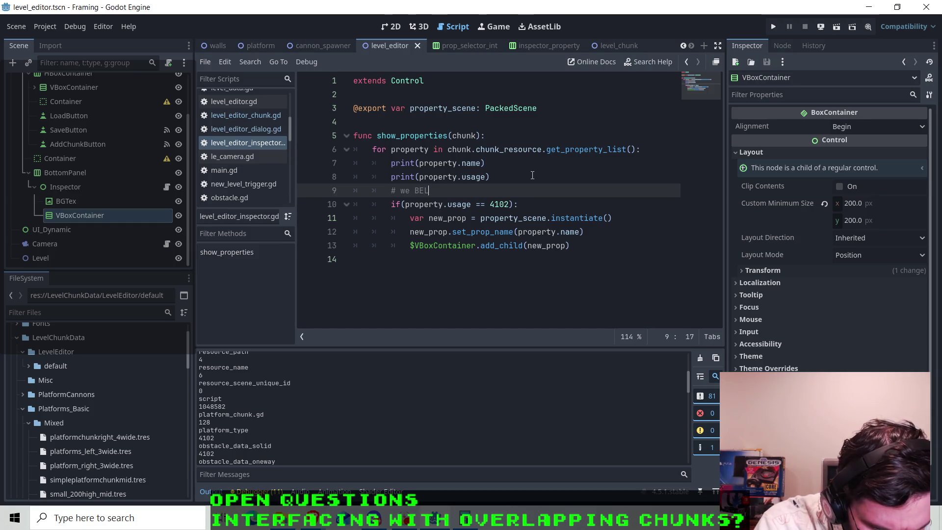
type(" 4102 i")
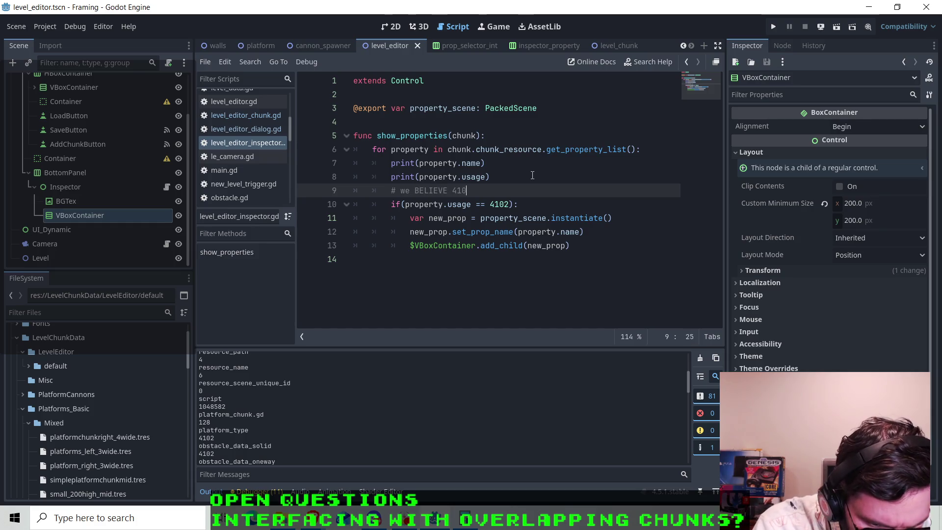
type("s the flag fo")
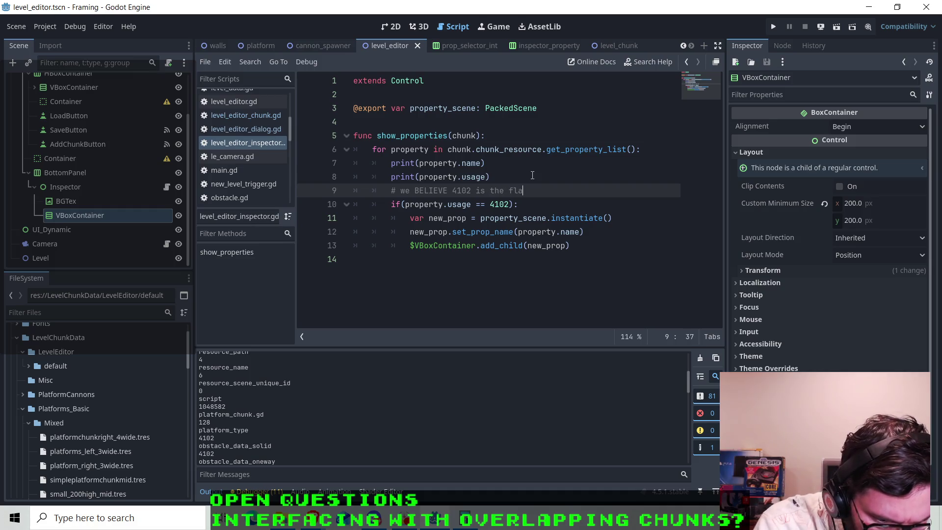
type("ript variable")
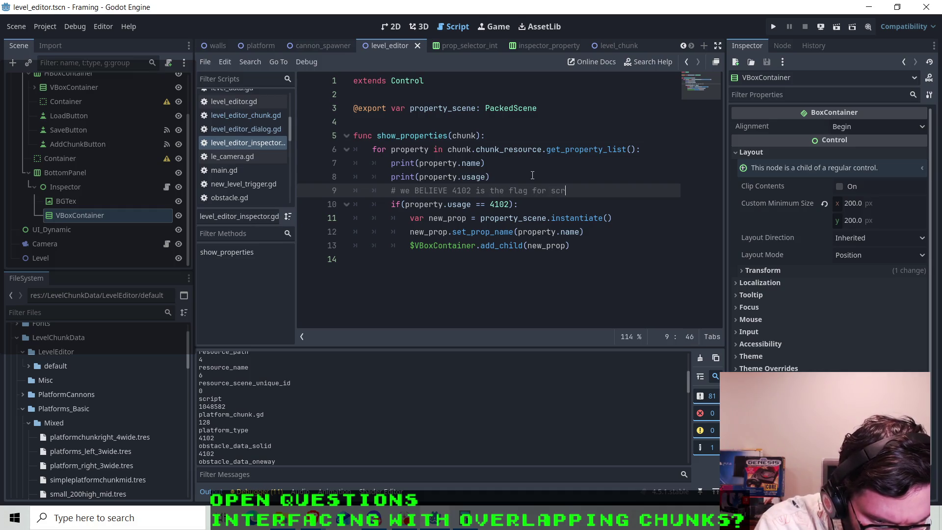
type("s")
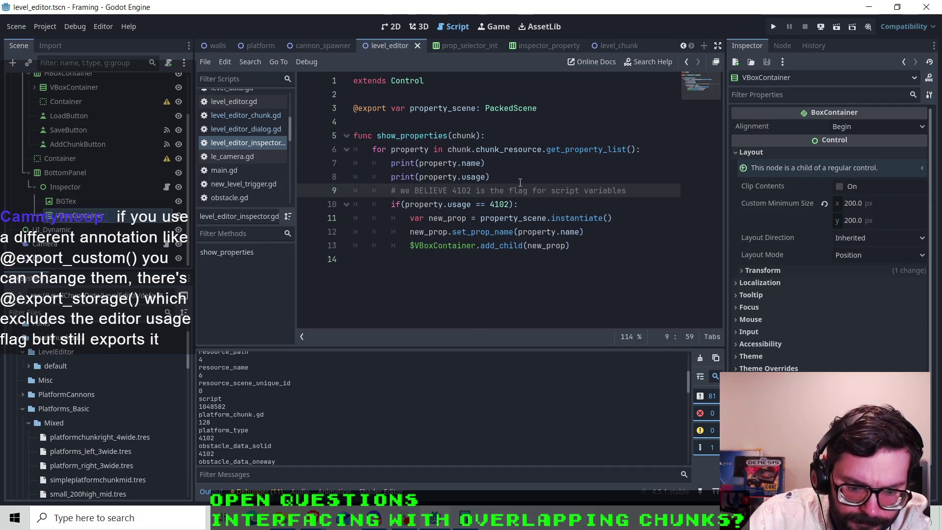
left_click(552, 192)
type("all our")
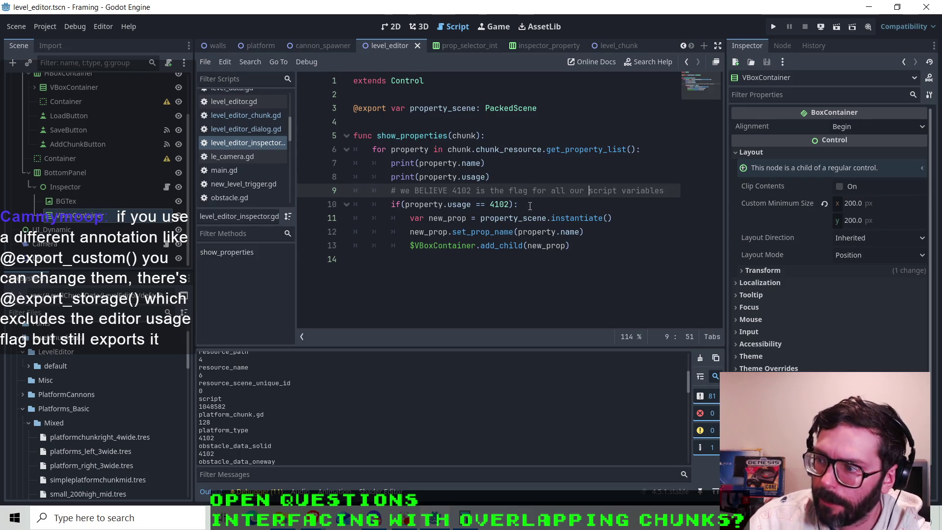
left_click(530, 209)
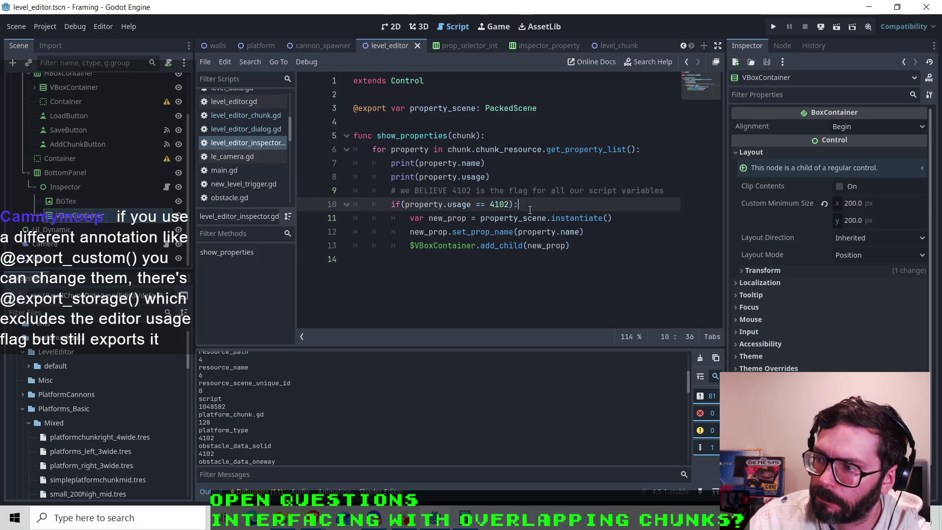
left_click(587, 246)
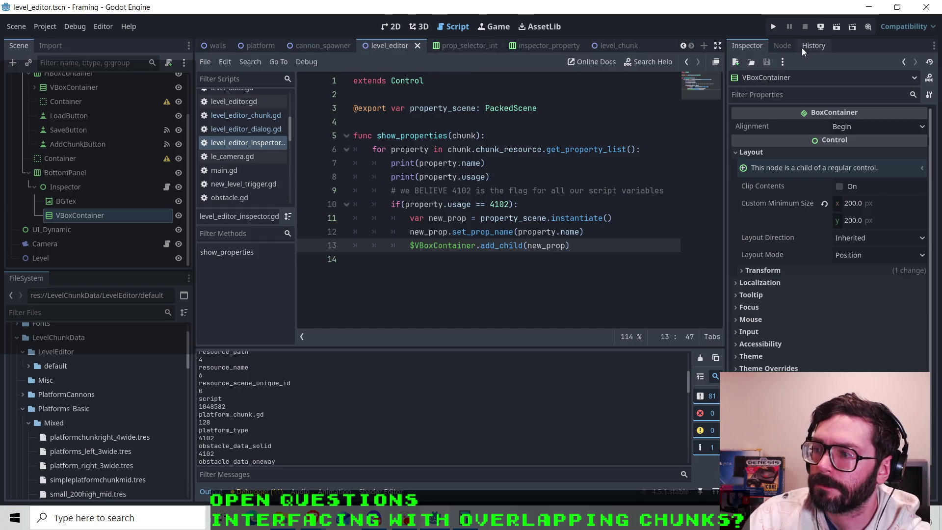
left_click(838, 29)
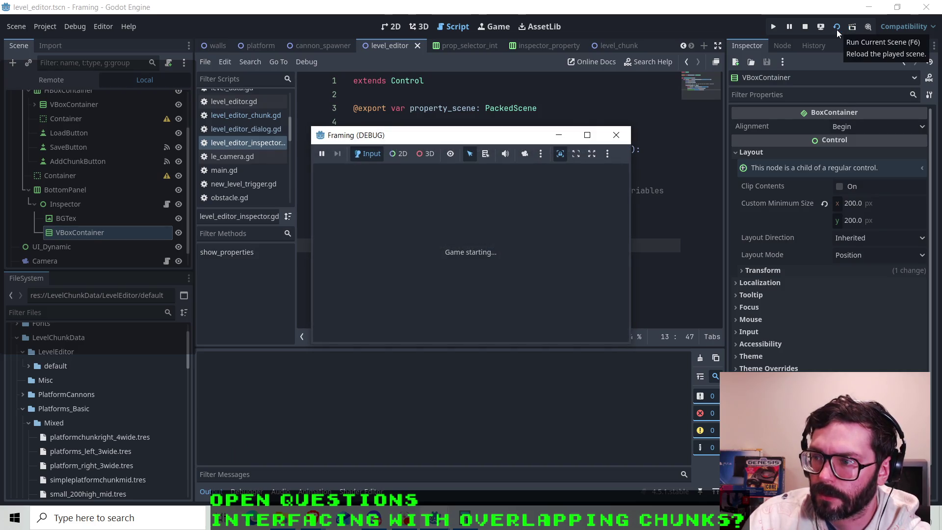
- Add a chunk in the running level editor, check its script-variable rows, then close the game
left_click(622, 173)
left_click(502, 247)
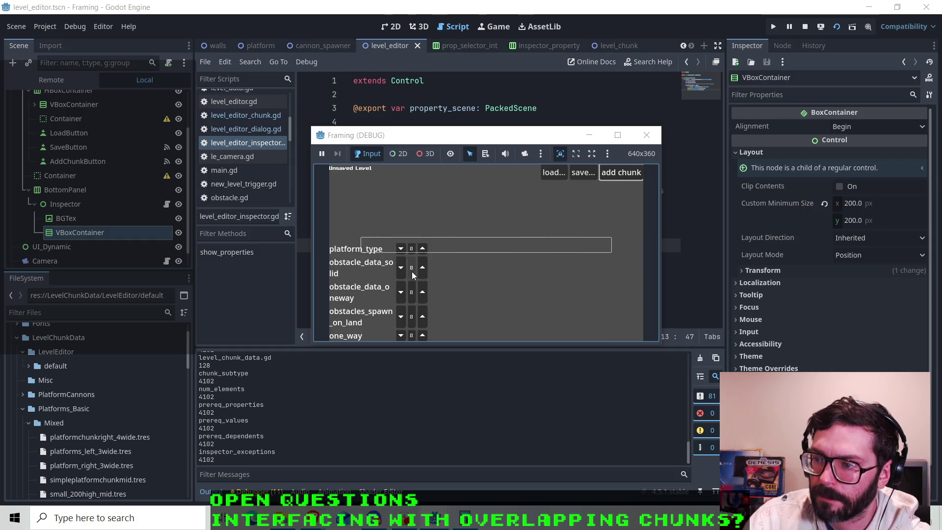
left_click(646, 135)
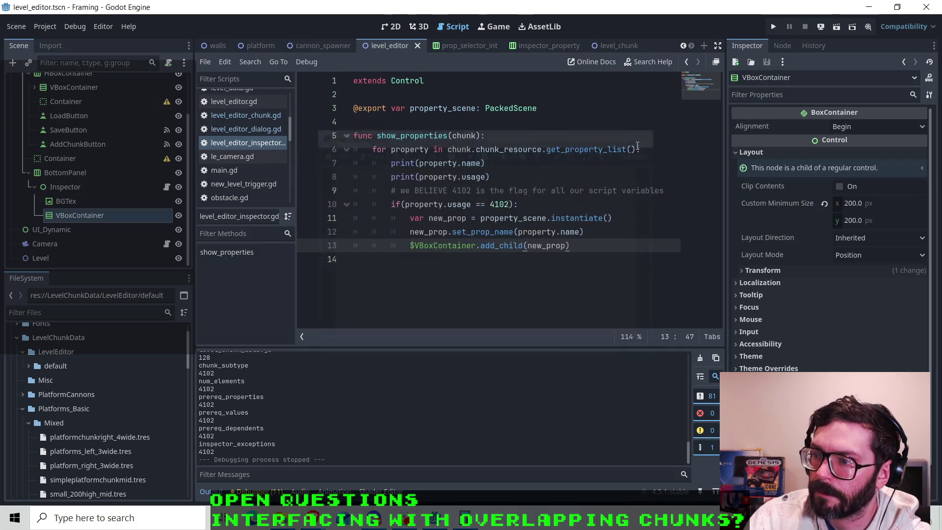
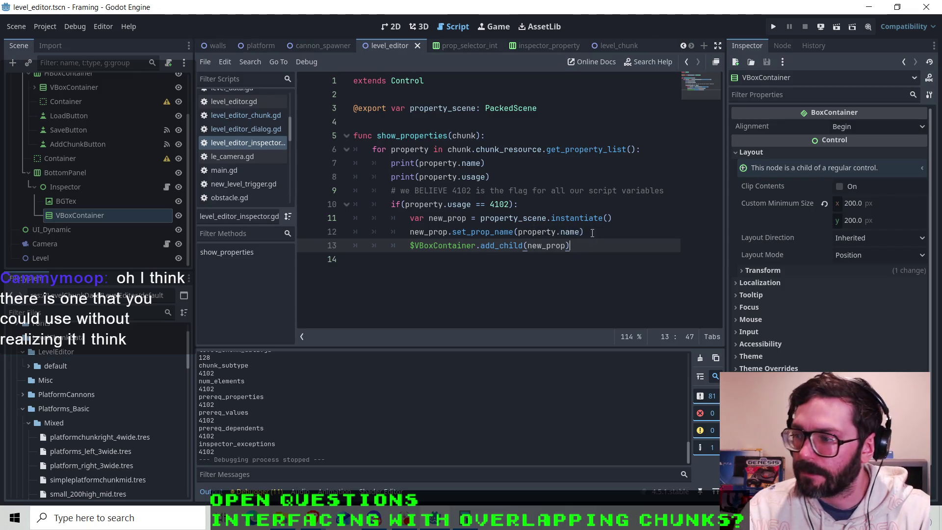
- Move the caret to the end of the instantiate line in the current script
key("Up")
key("Up")
key("Up")
left_click(634, 221)
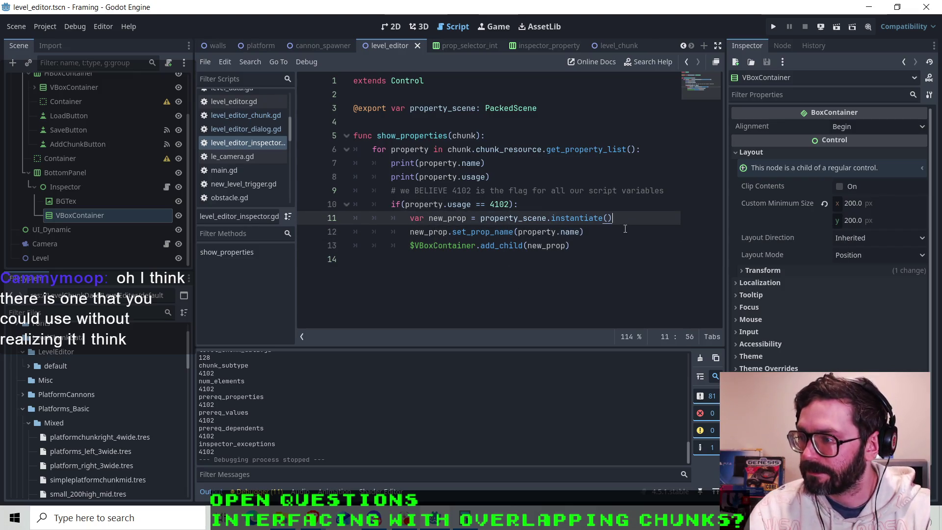
key("Down")
key("Up")
key("Up")
key("Up")
key("Up")
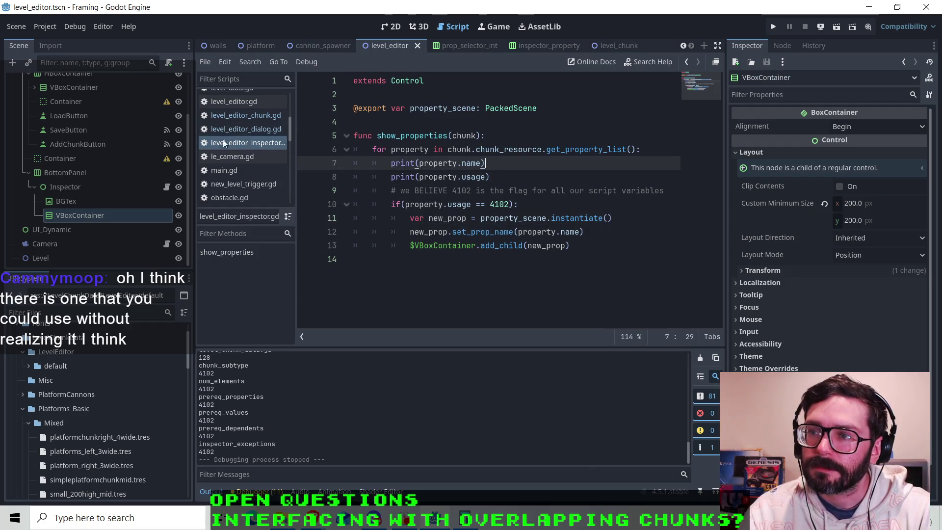
- Open level_editor_chunk.gd and then level_chunk_data.gd from the Filter Scripts list
left_click(243, 119)
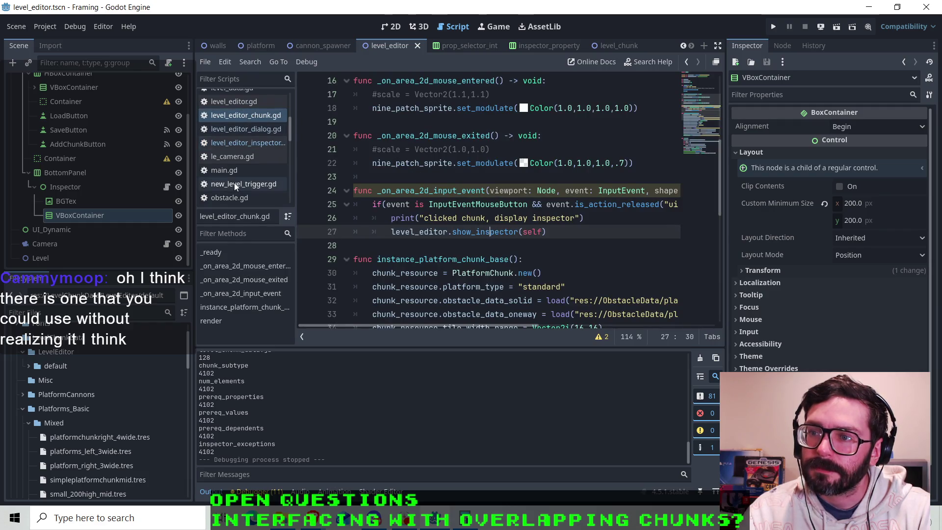
scroll(235, 180, "up", 2)
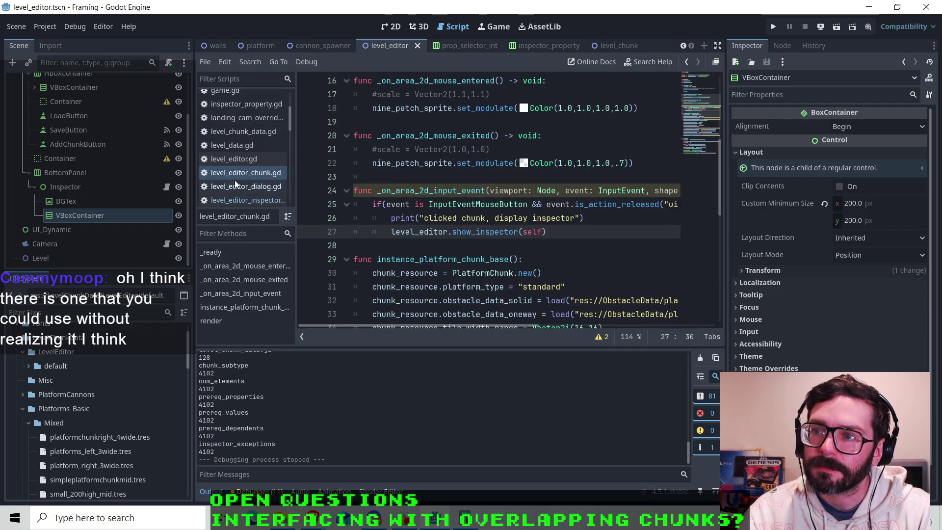
left_click(240, 132)
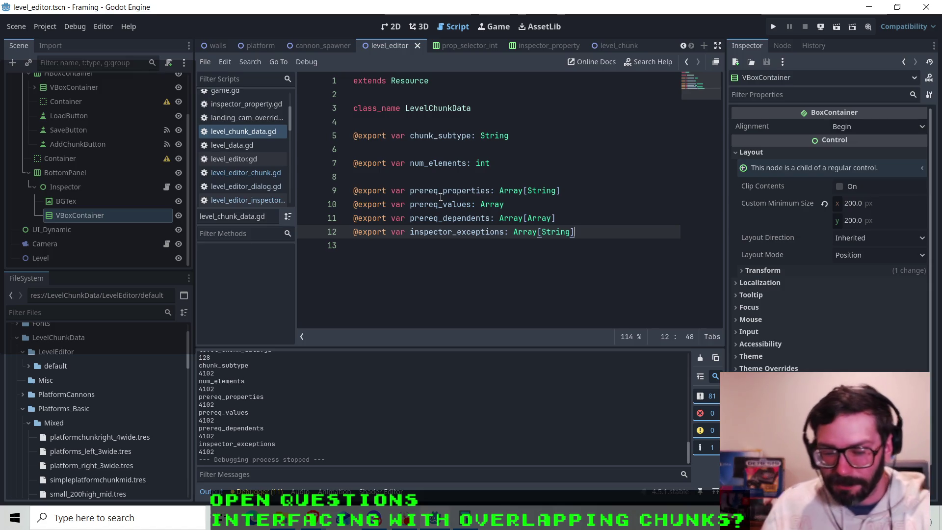
type("w")
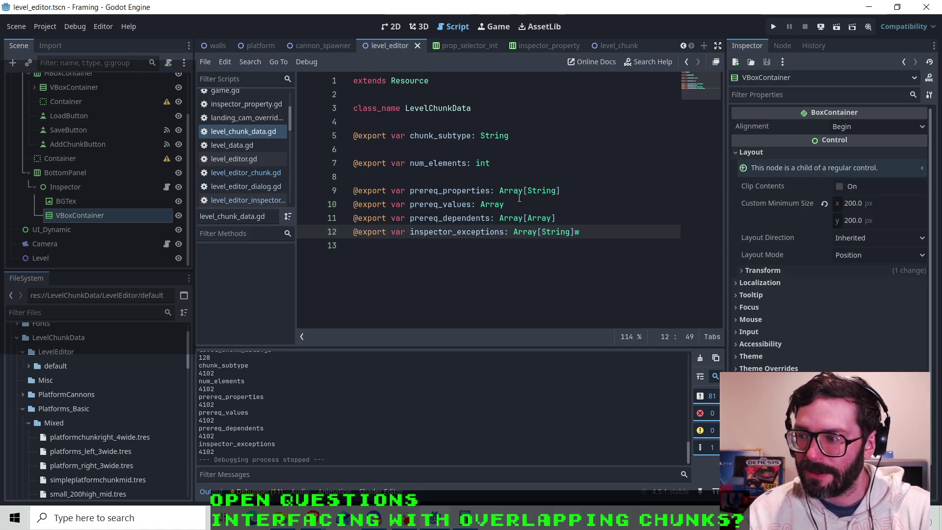
key("BackSpace")
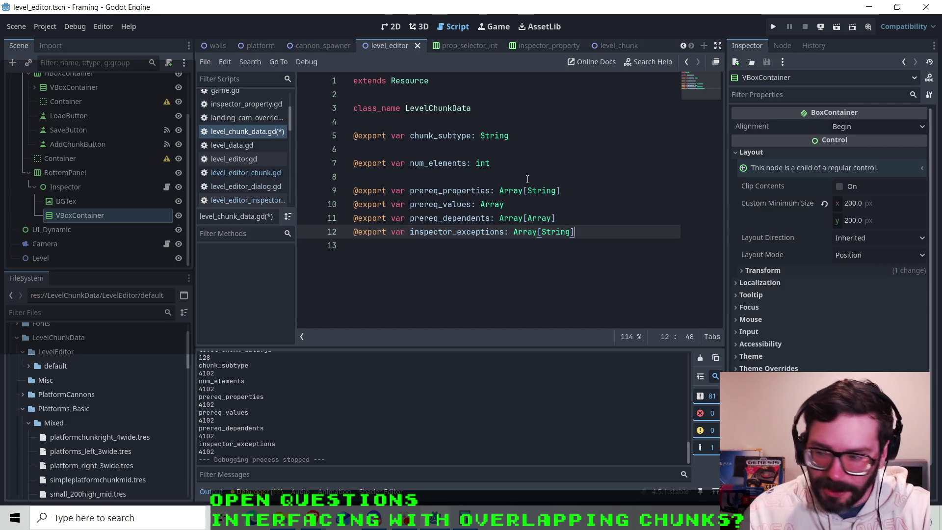
key("Up")
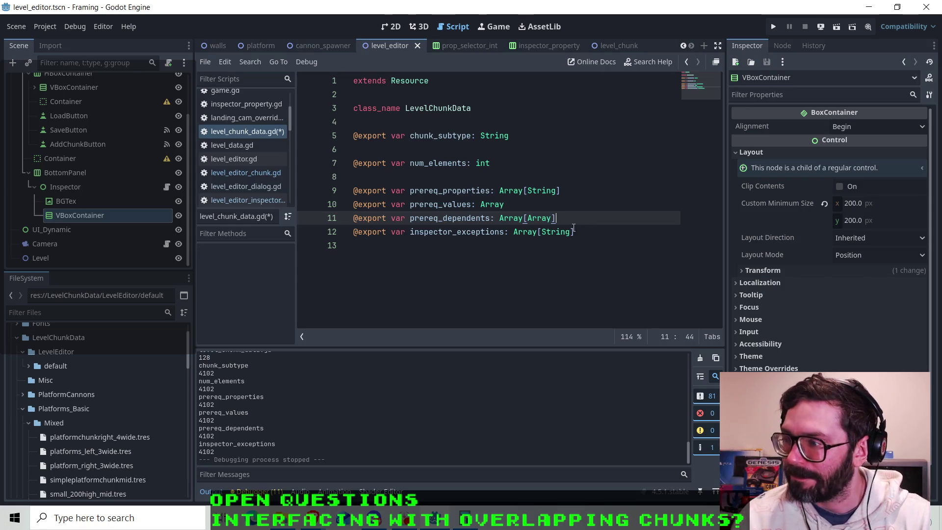
left_click(580, 232)
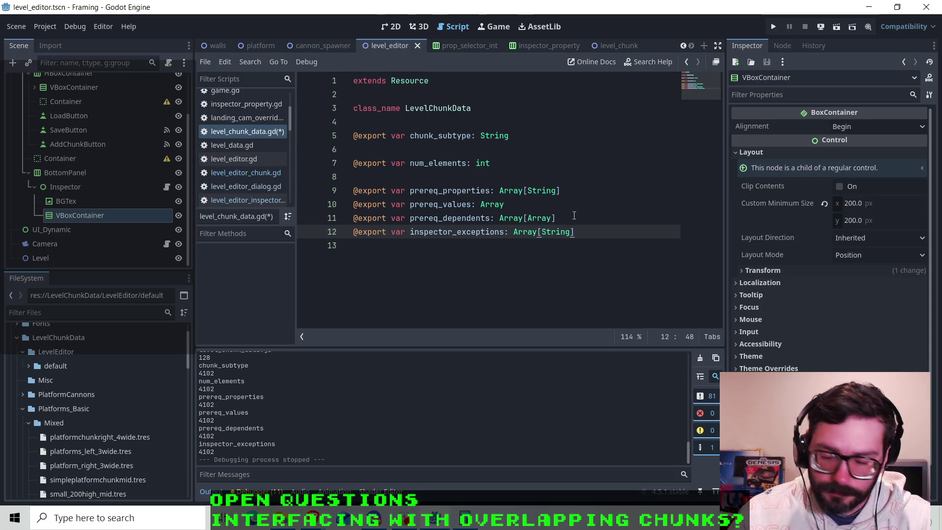
left_click(570, 216)
left_click(561, 198)
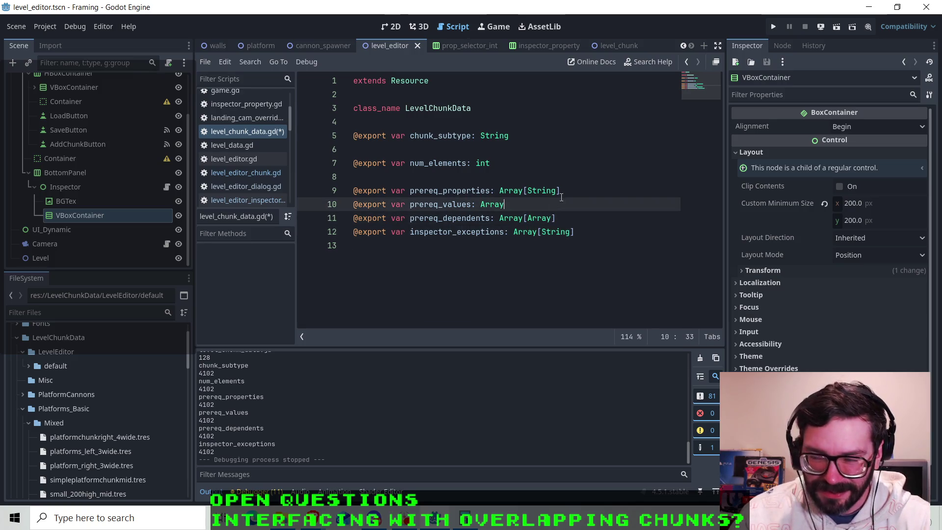
left_click(567, 215)
left_click(567, 231)
left_click(567, 218)
left_click(567, 204)
left_click(567, 190)
left_click(566, 205)
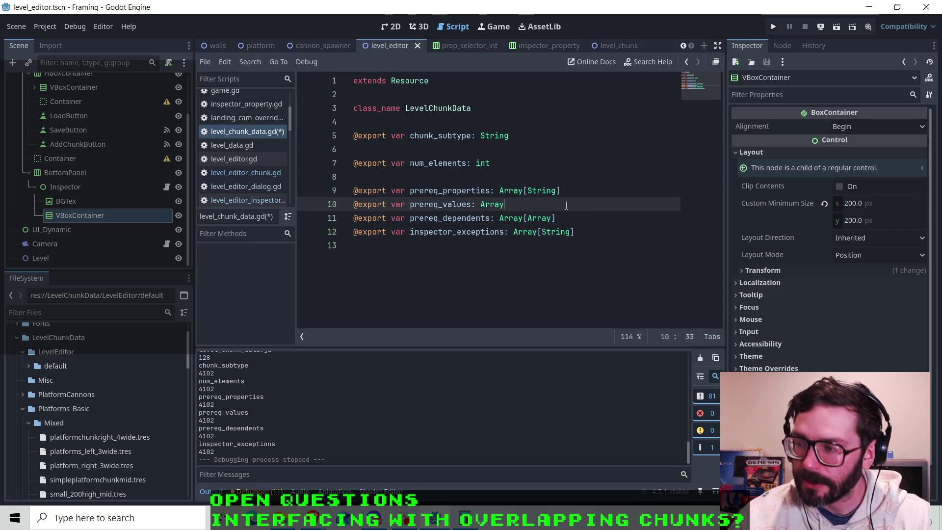
left_click(567, 191)
left_click(557, 203)
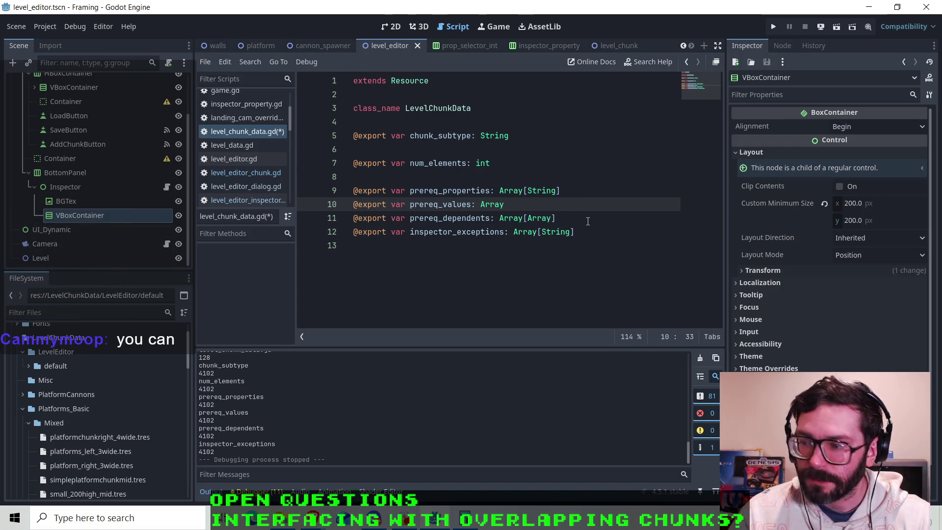
left_click(551, 221)
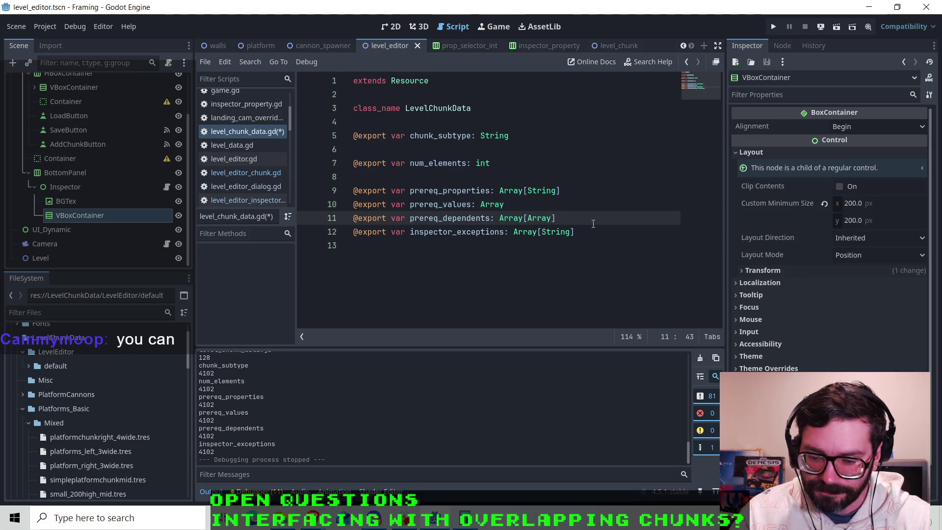
left_click(555, 218)
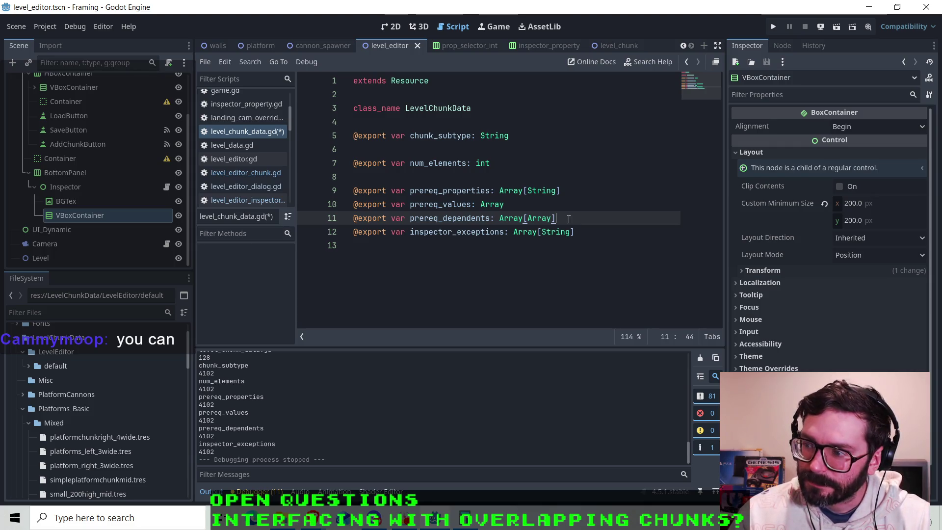
mouse_move(553, 217)
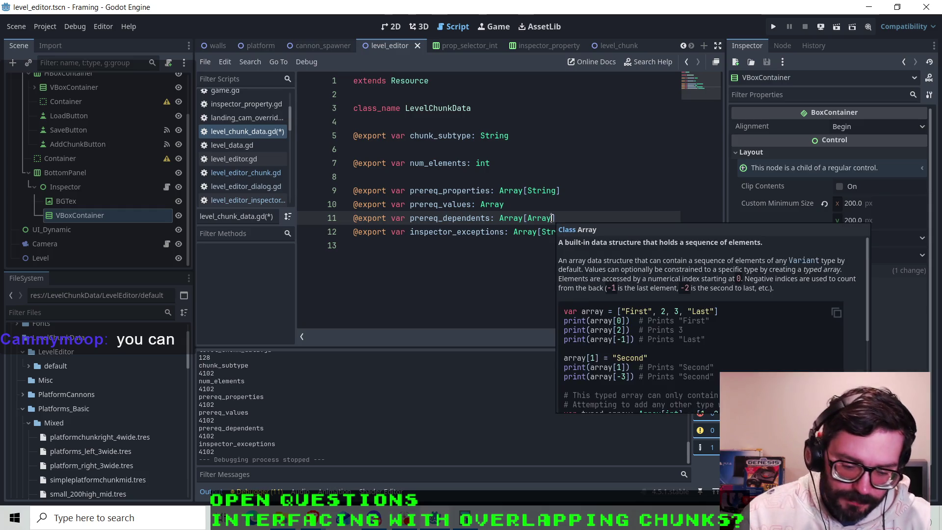
- Try typing [String into Array[Array] on line 11, then delete the unsupported nested type
type("[String")
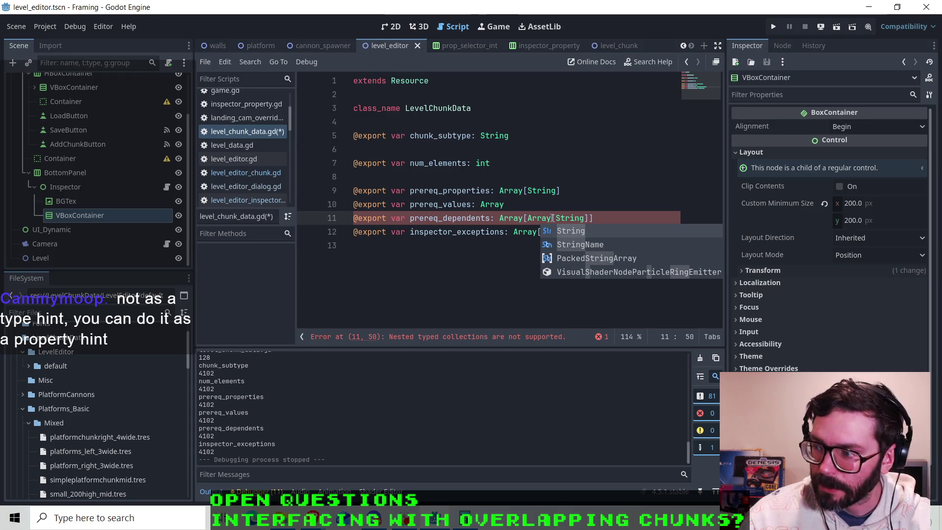
left_click(549, 218, "shift")
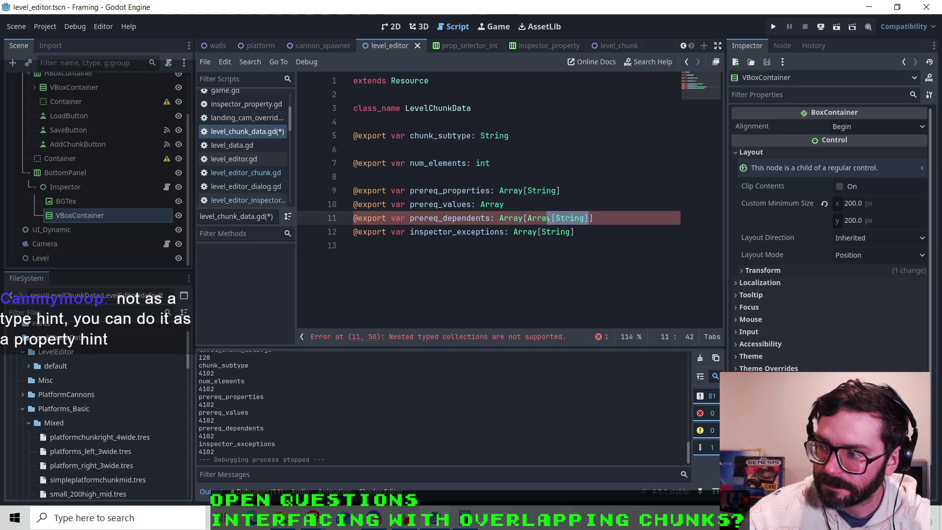
left_click(553, 218, "shift")
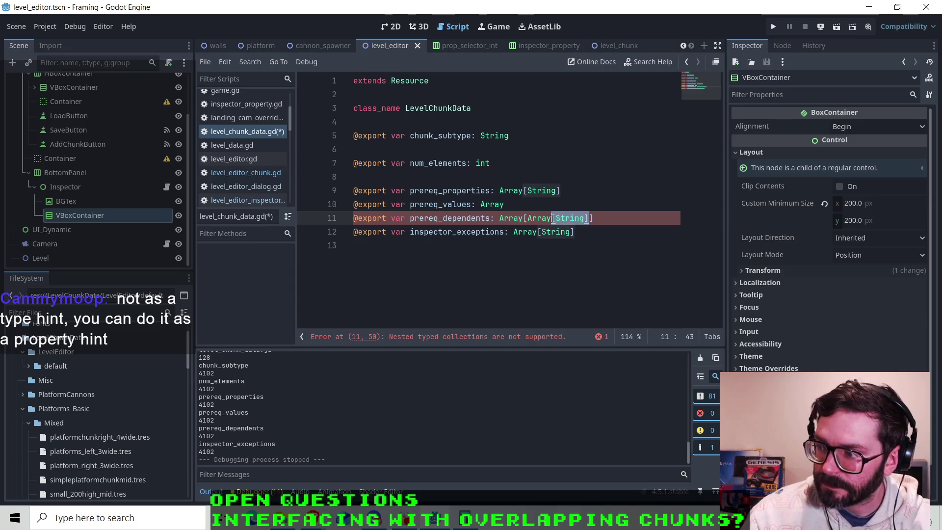
key("BackSpace")
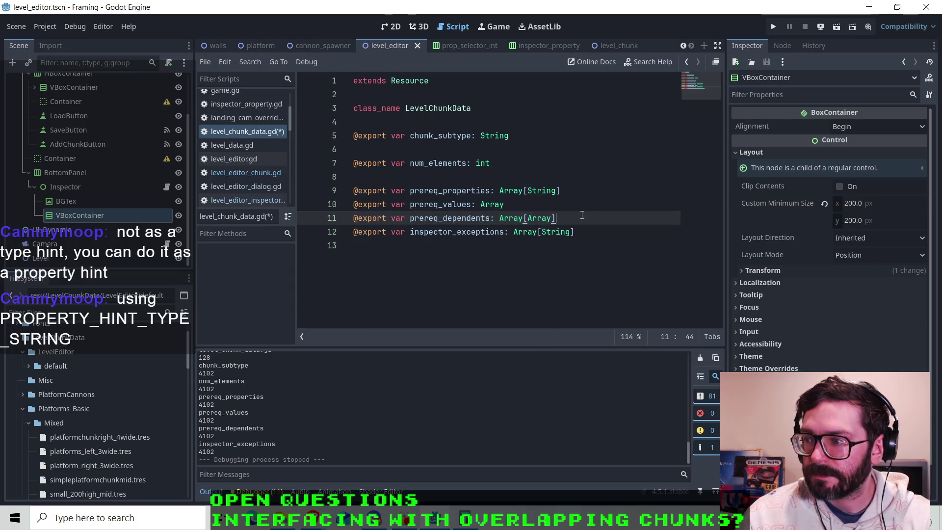
- Save level_chunk_data.gd with prereq_dependents left as Array[Array]
left_click(543, 208)
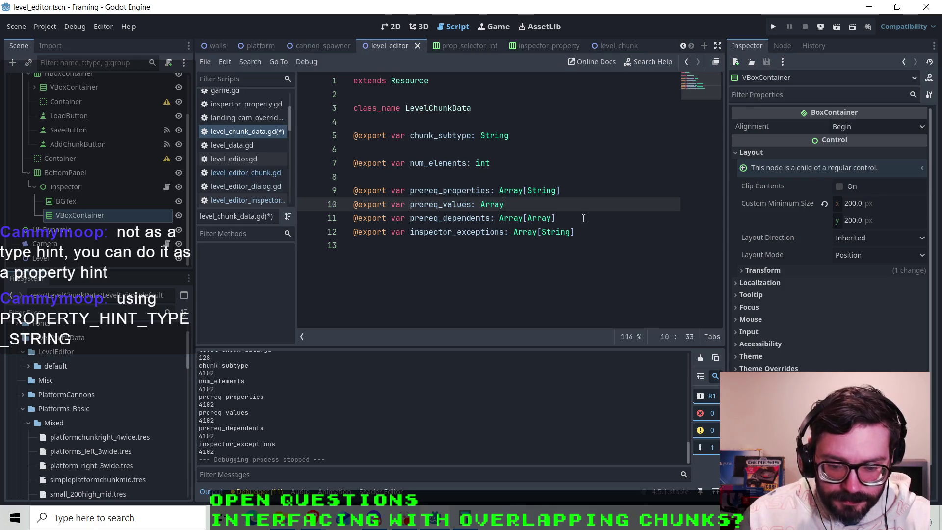
left_click(563, 219)
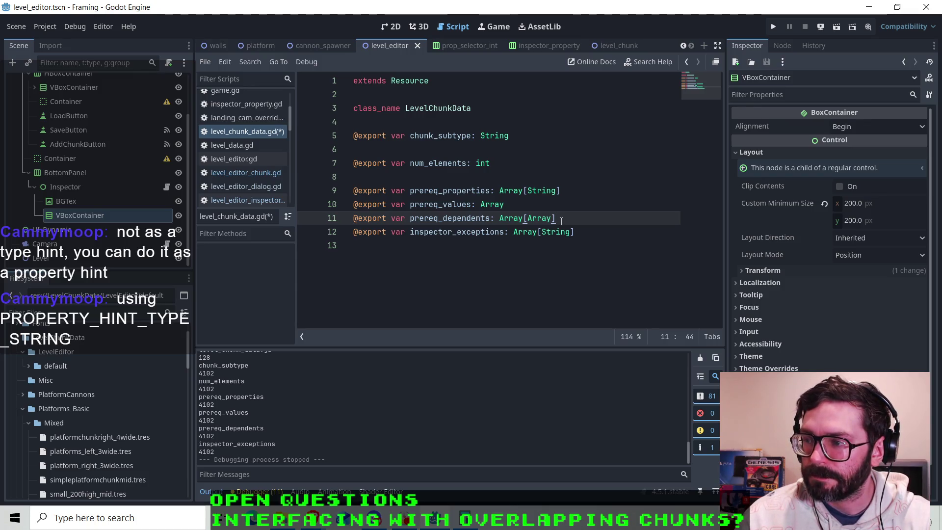
key("ctrl+s")
left_click(520, 219)
left_click(530, 207)
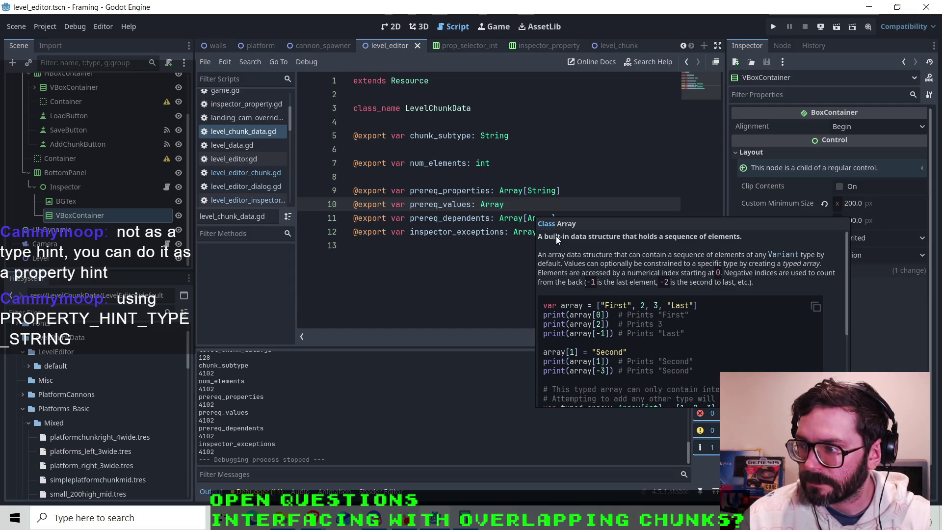
scroll(557, 237, "down", 3)
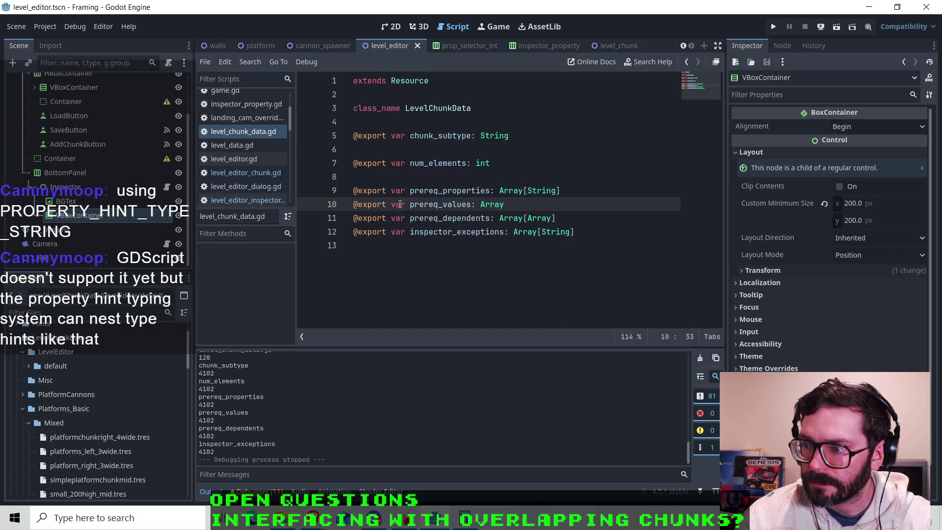
mouse_move(376, 205)
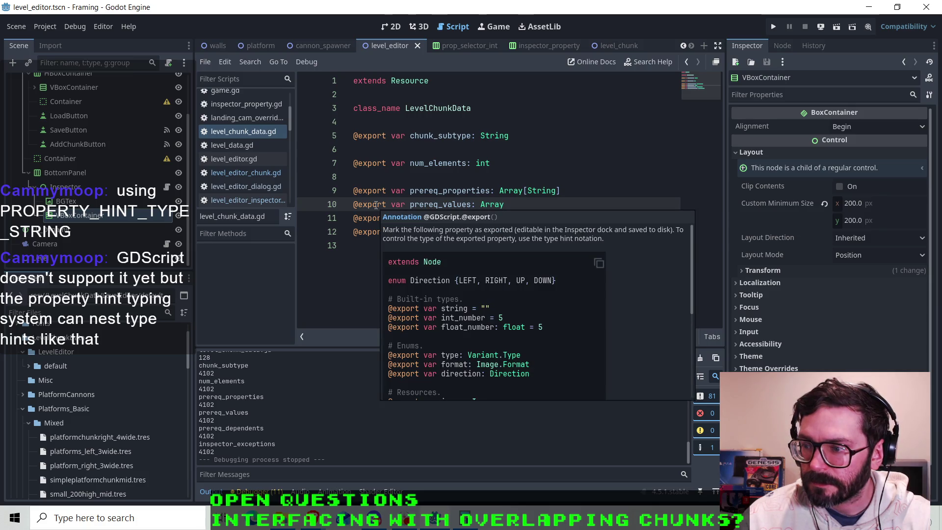
scroll(420, 286, "down", 6)
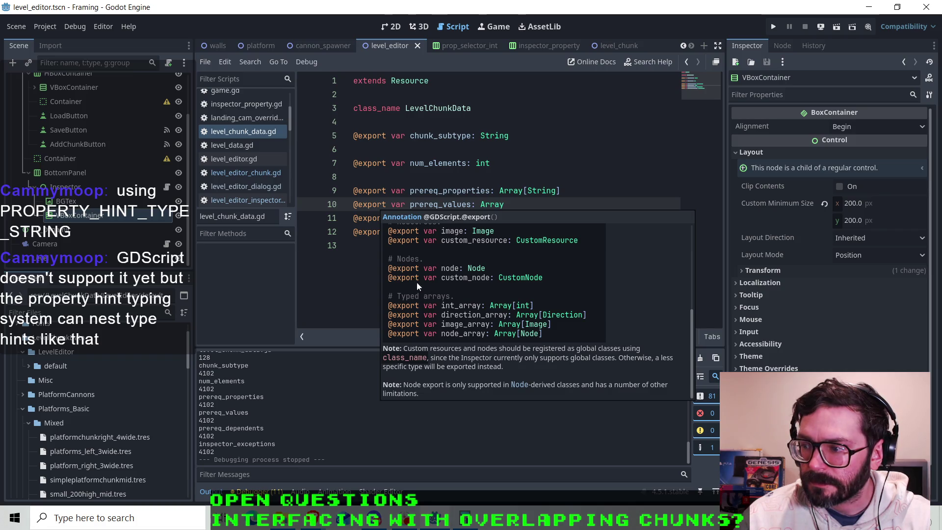
scroll(443, 288, "up", 6)
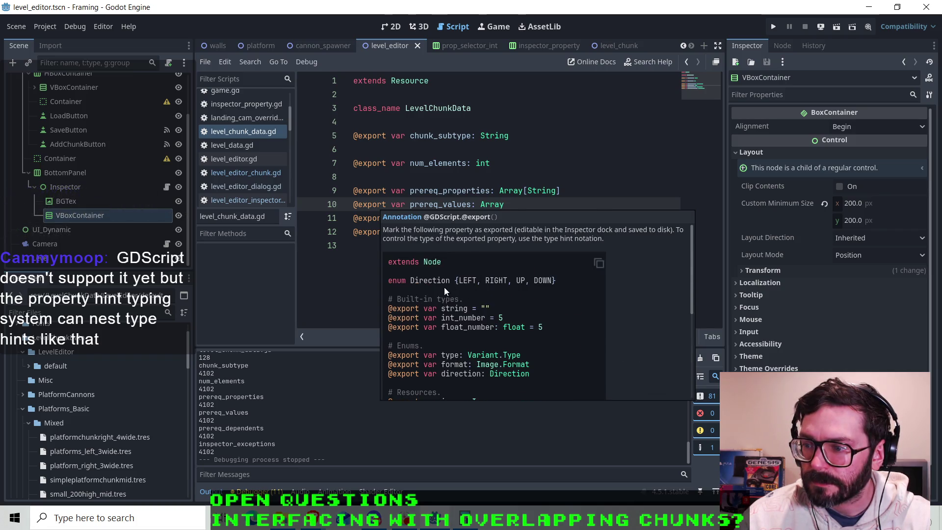
left_click(405, 205)
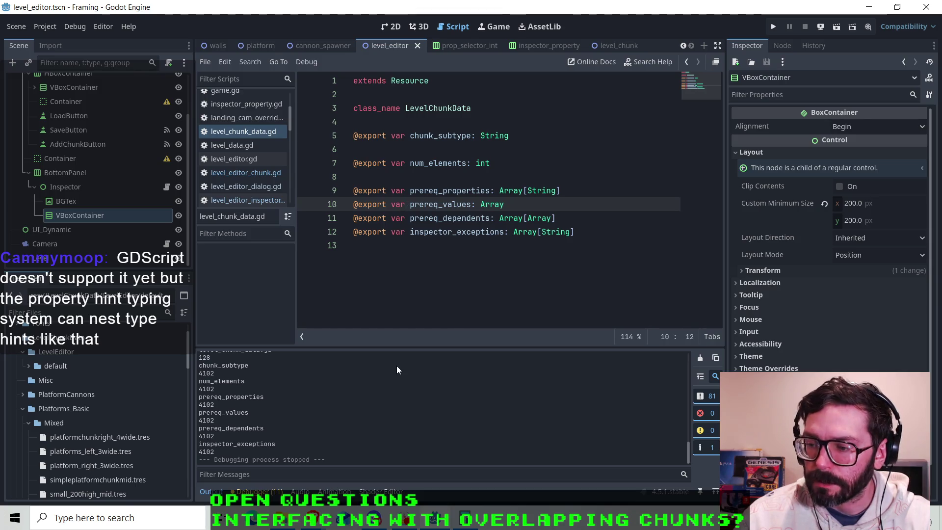
mouse_move(312, 517)
left_click(410, 469)
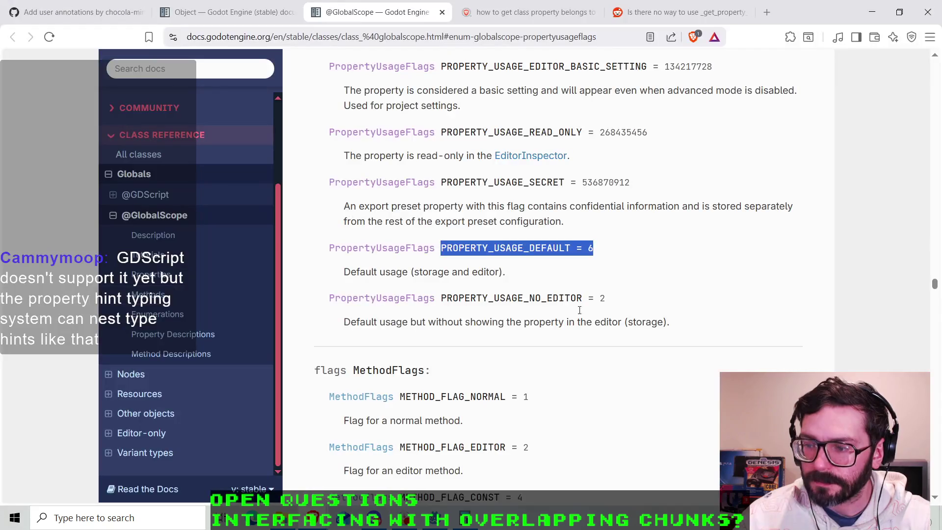
- From the reddit tab, search the web for 'godot property hints', correcting the misspelled query
left_click(618, 10)
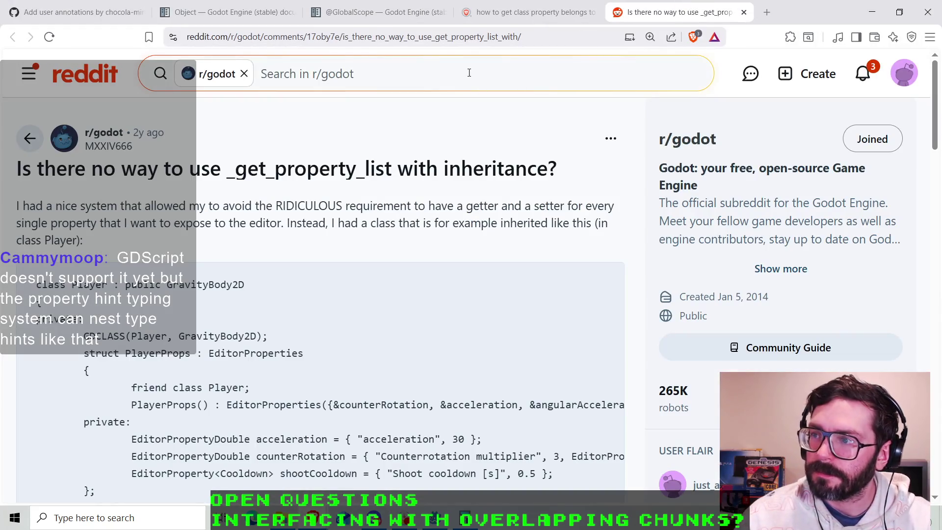
left_click(477, 44)
type("godot propere")
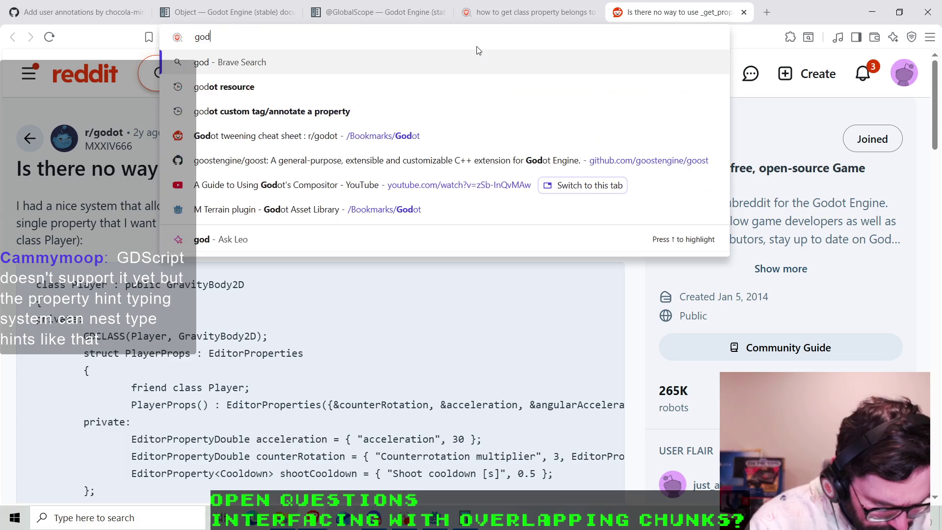
type("ty hints")
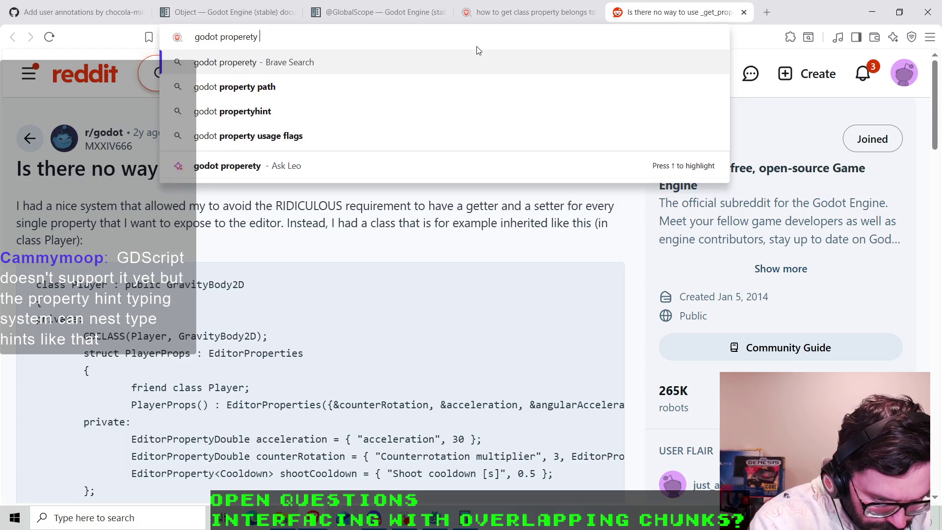
key("Return")
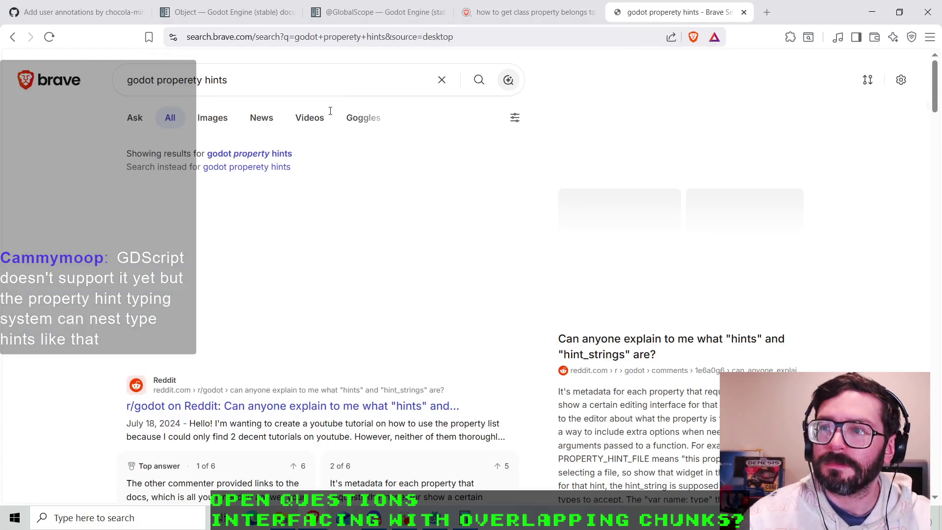
left_click(197, 81)
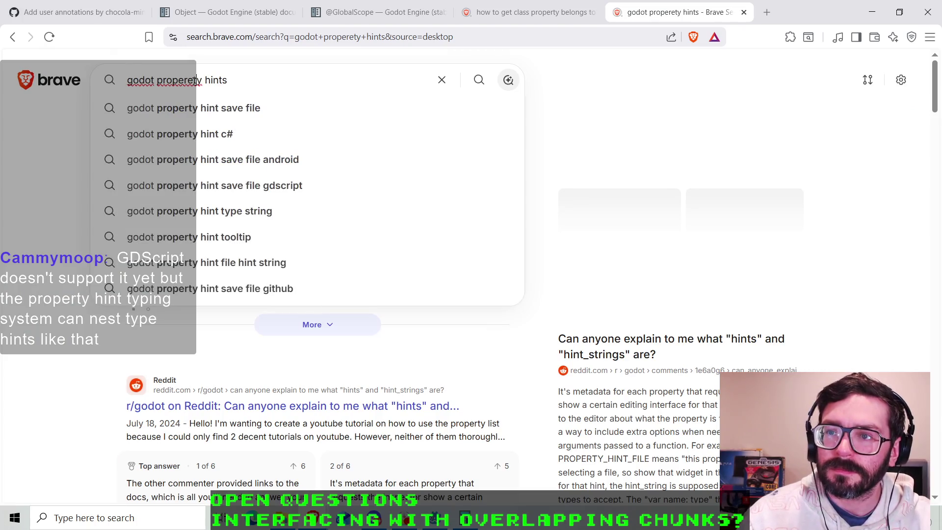
key("BackSpace")
key("Return")
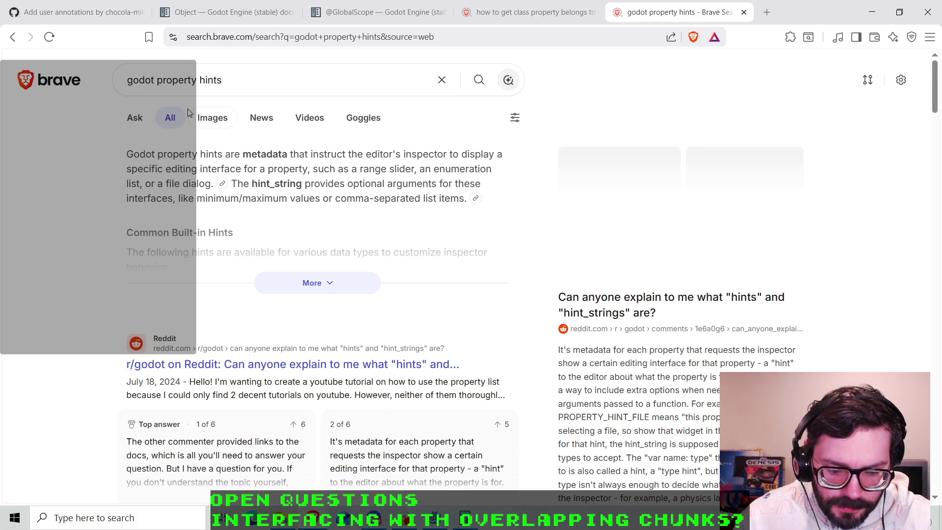
- Expand and read the AI summary of common built-in property hints, then return to Godot
left_click(339, 287)
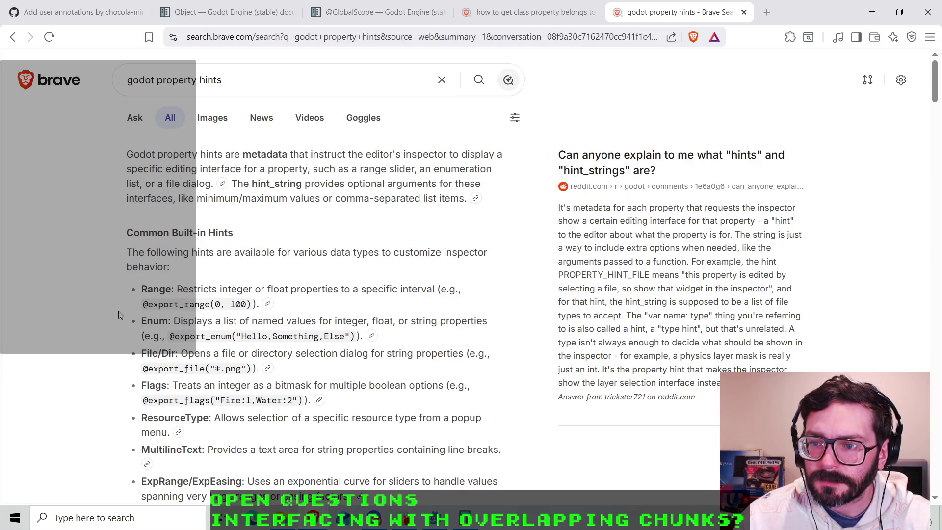
scroll(112, 315, "down", 1)
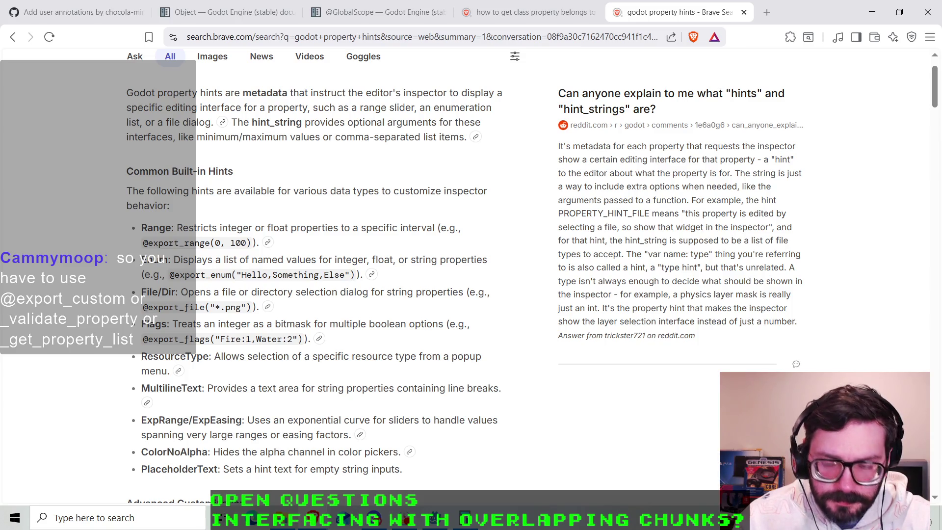
scroll(291, 248, "down", 5)
scroll(267, 260, "up", 6)
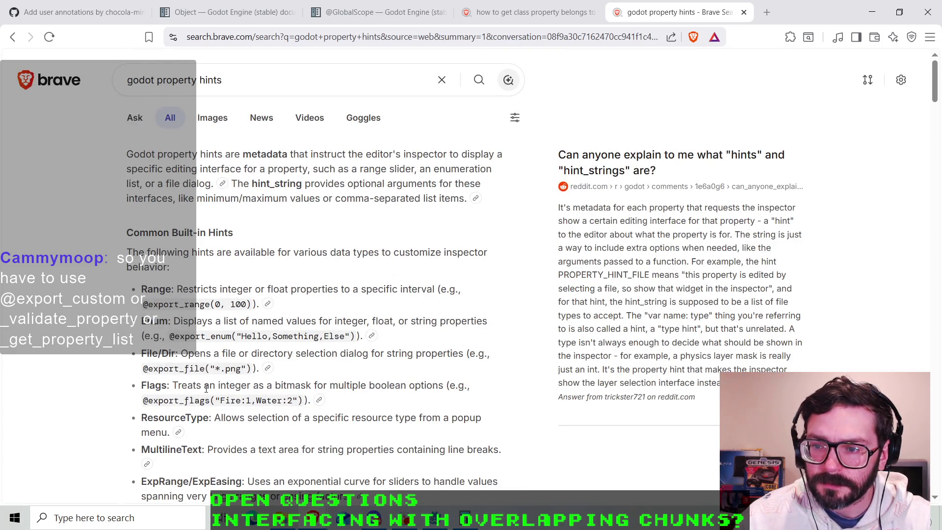
key("alt+Tab")
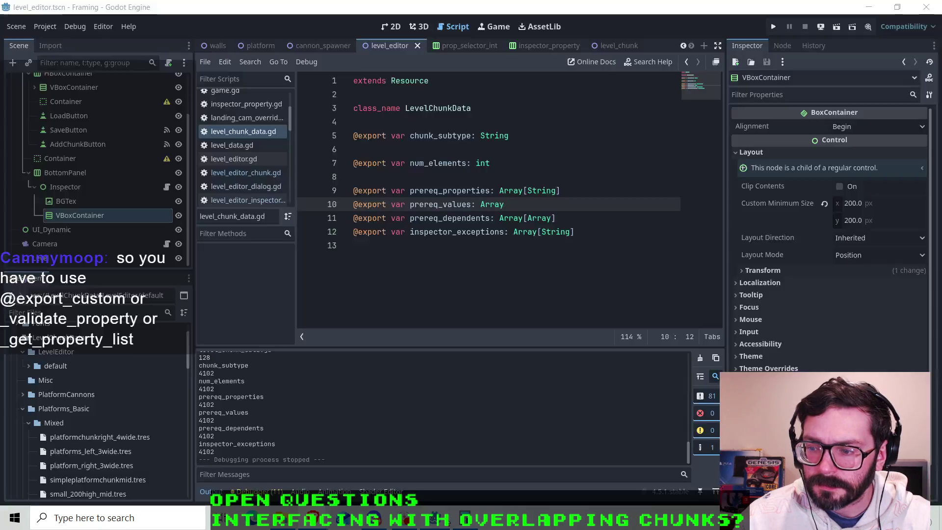
left_click(384, 219)
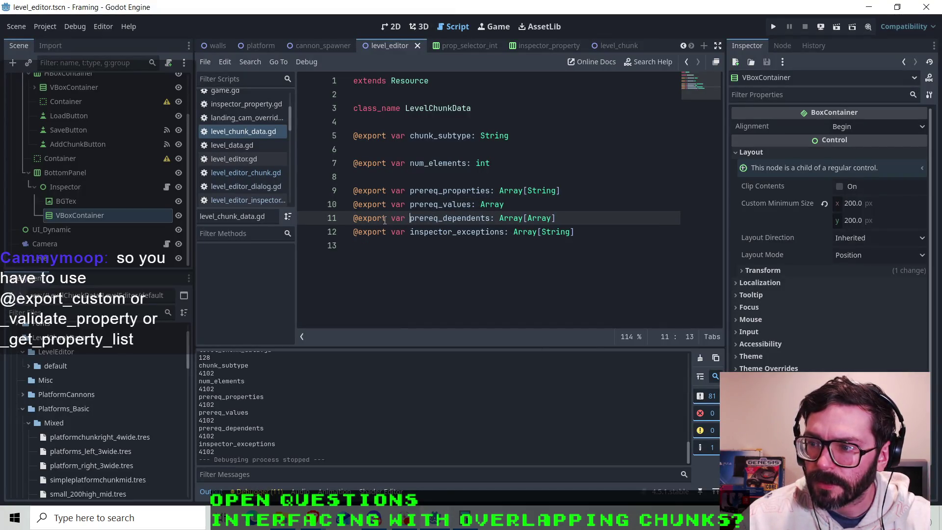
type("_custom")
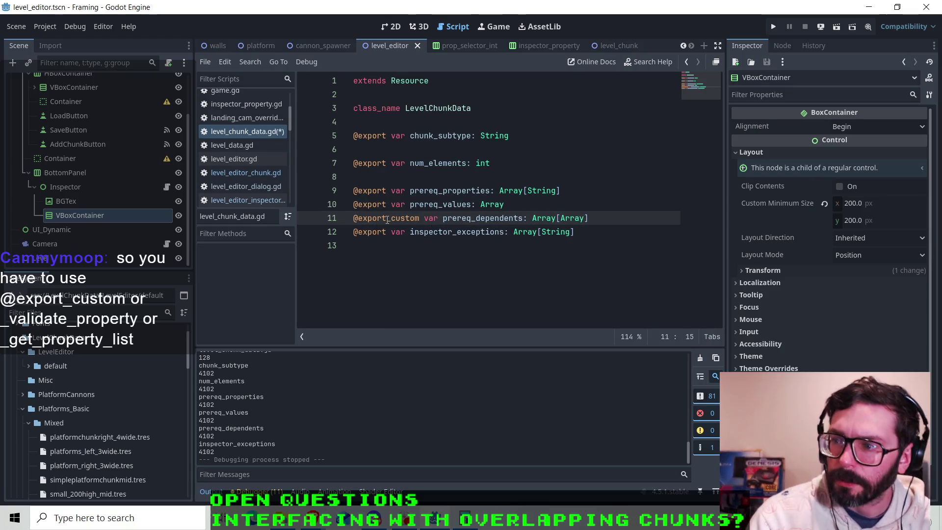
key("ctrl+Right")
mouse_move(397, 218)
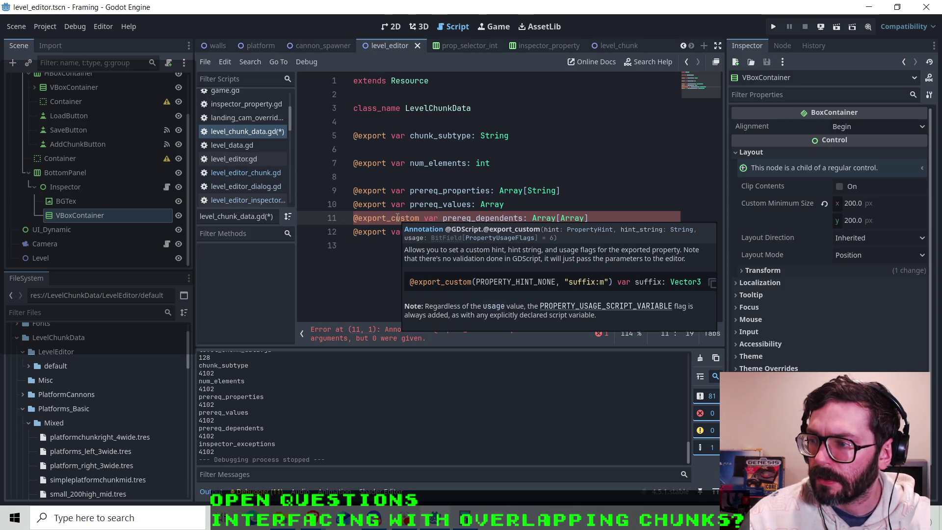
left_click(425, 217)
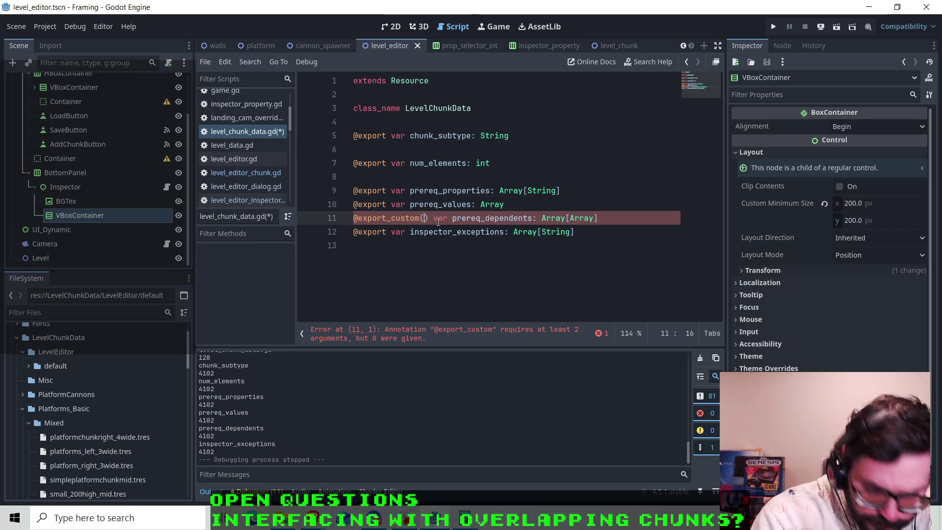
type("(")
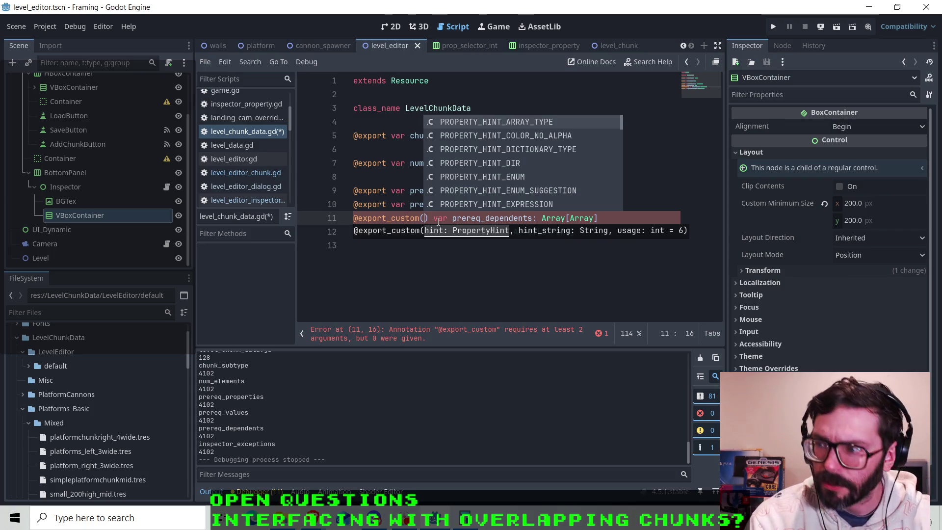
key("Down")
key("Down")
key("Down")
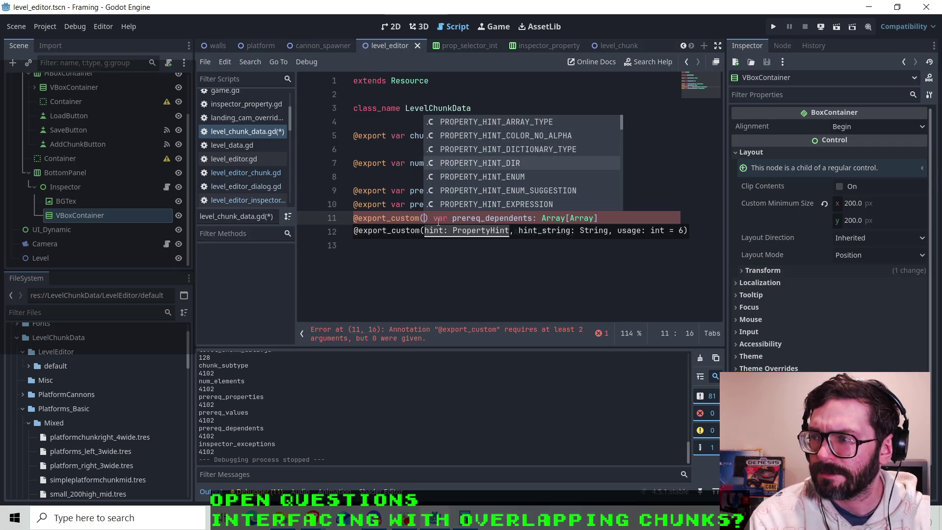
key("Down")
key("Down")
key("Down")
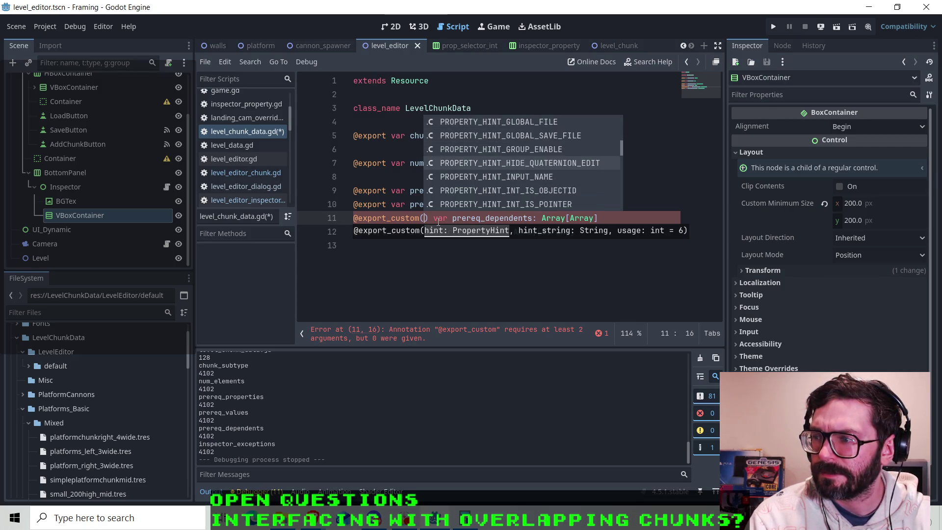
key("Down")
key("Down")
key("Down")
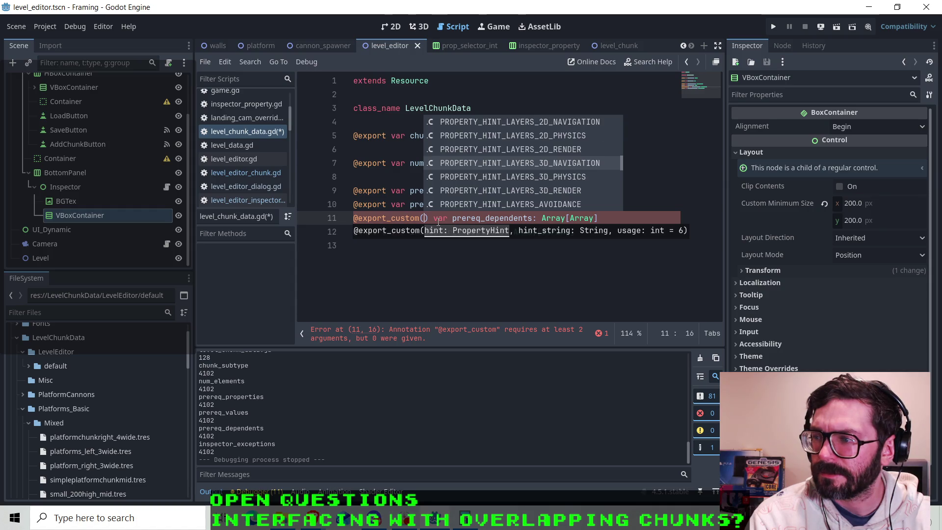
key("Down")
key("Down")
key("Down")
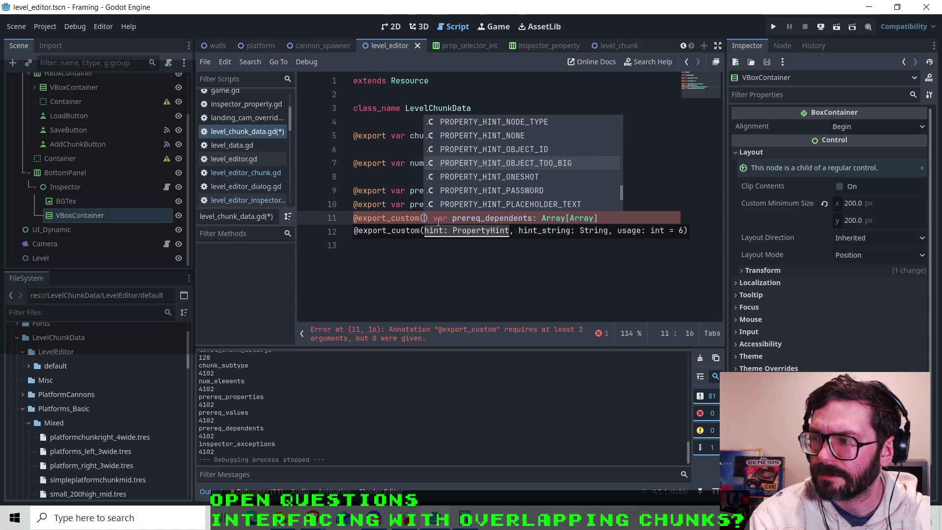
key("Down")
key("Down")
key("Down")
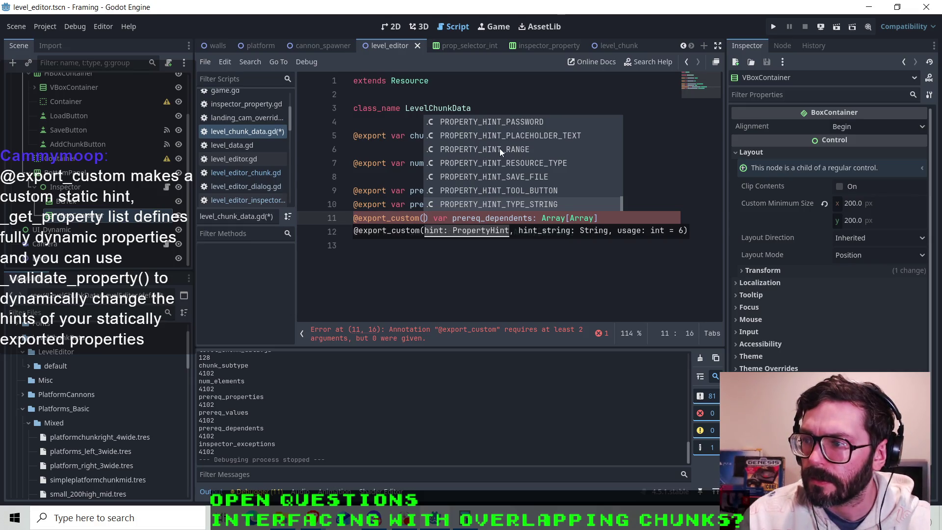
scroll(491, 187, "up", 10)
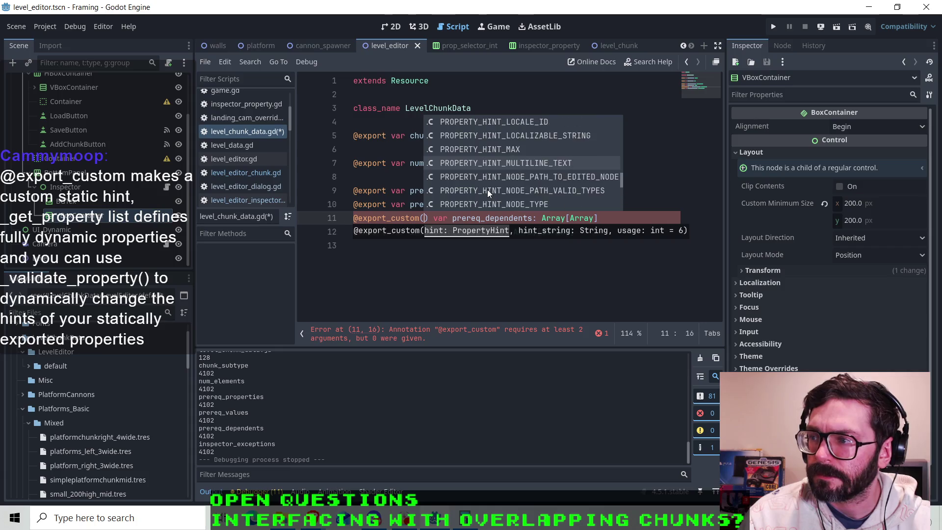
scroll(495, 133, "up", 3)
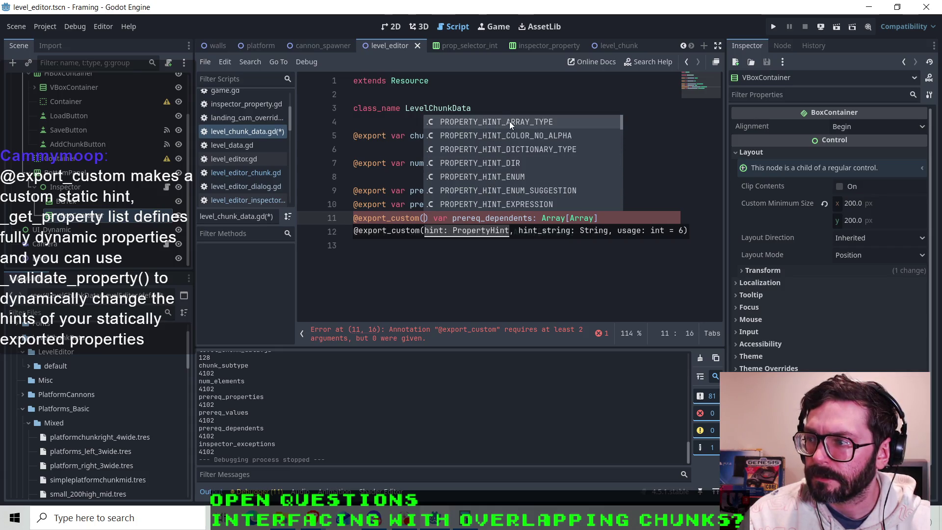
double_click(509, 122)
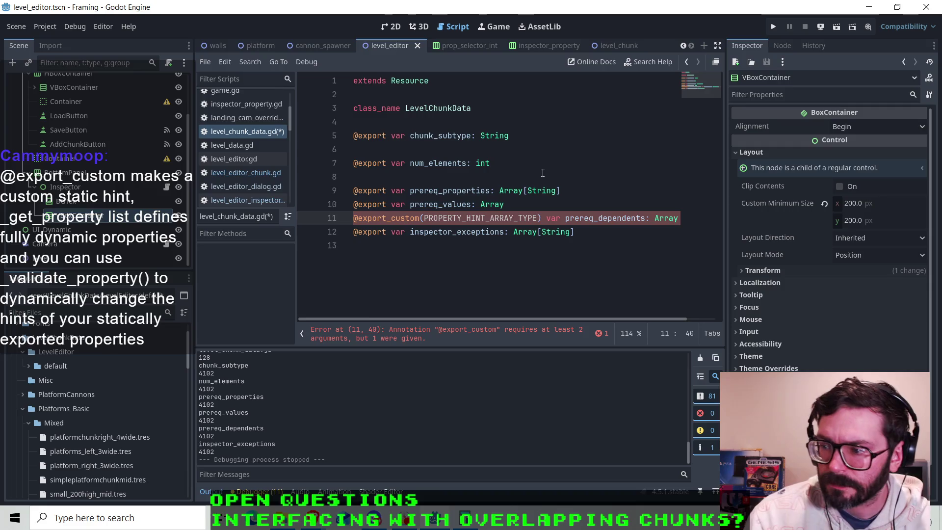
- Add the placeholder hint string "array type" after the hint, then return to the Brave search results
type(",")
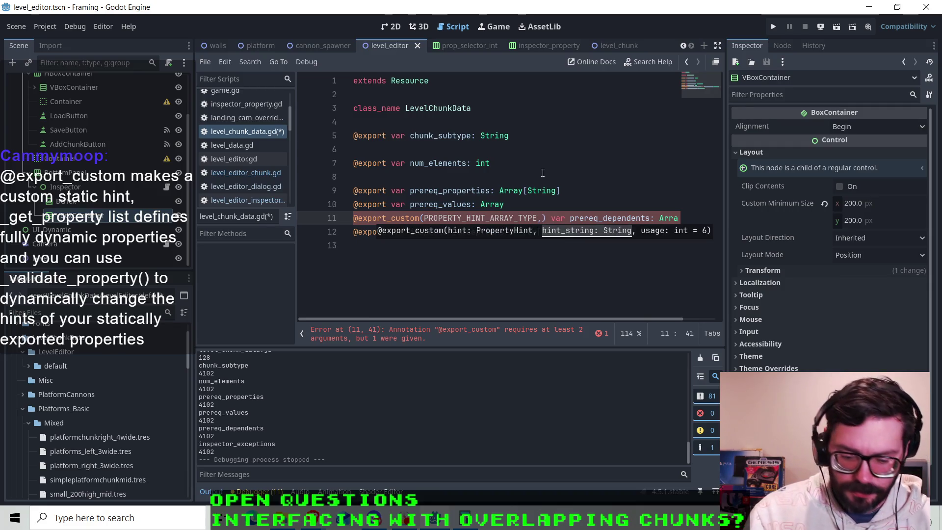
type("\"array ")
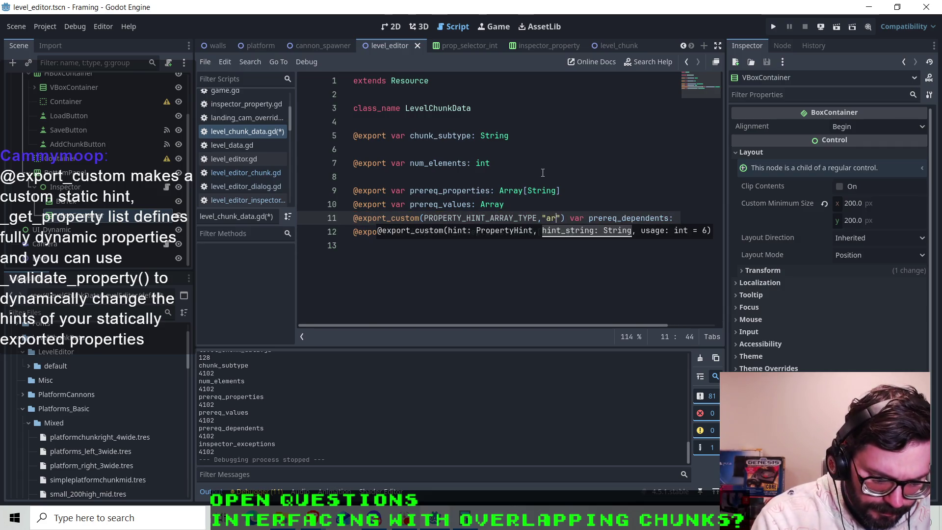
type("type")
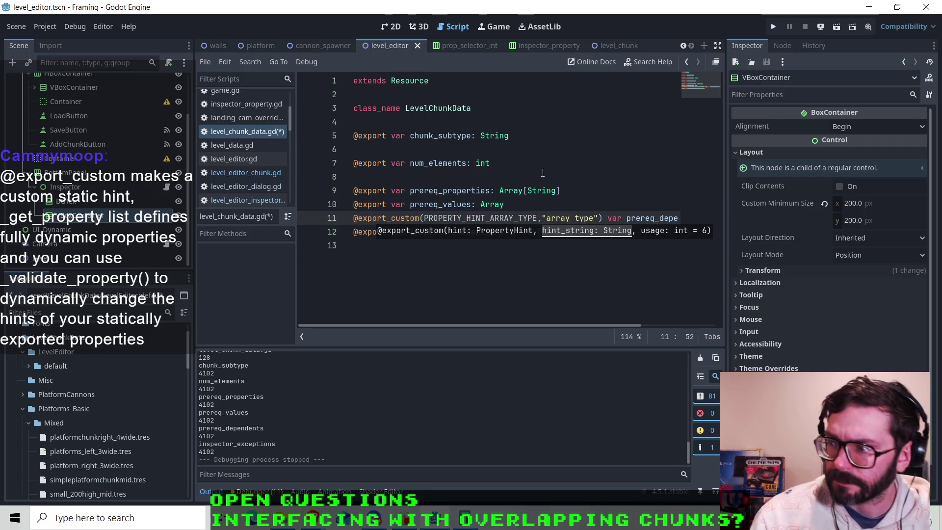
left_click_drag(572, 325, 684, 324)
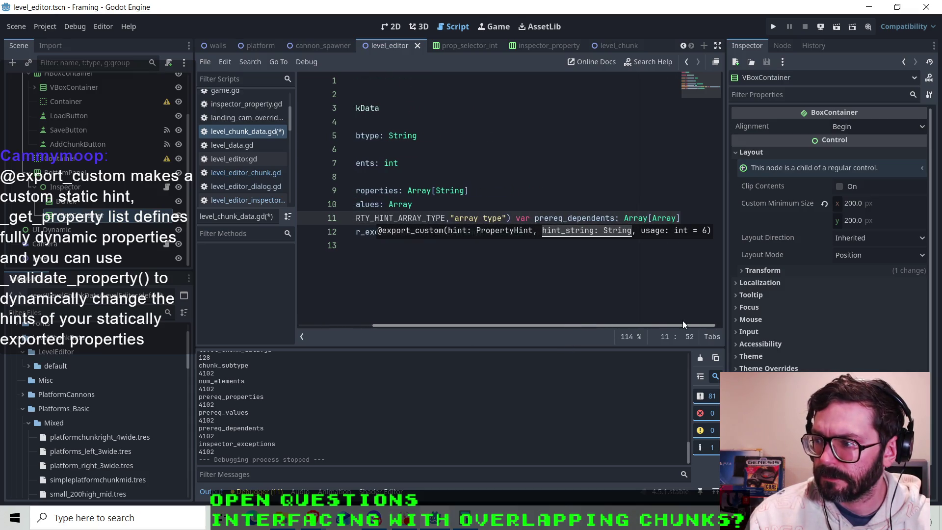
left_click(521, 217)
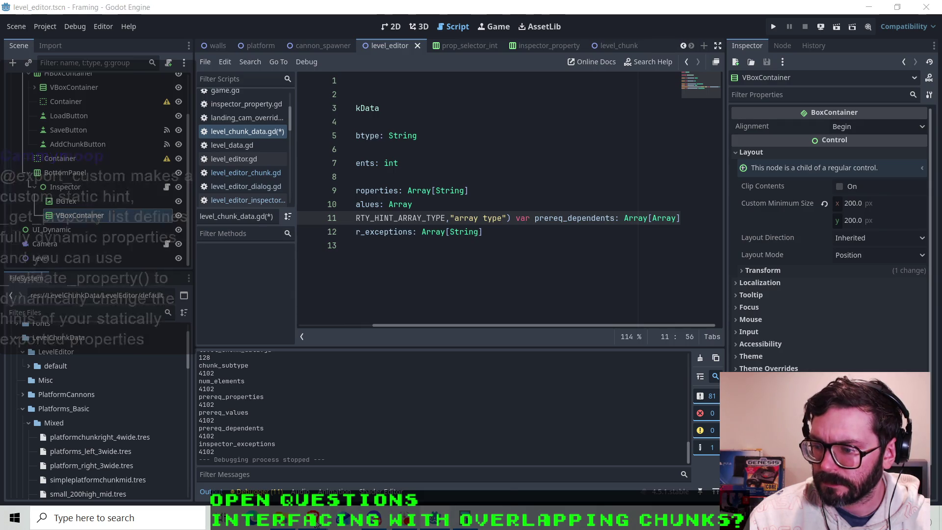
left_click(337, 524)
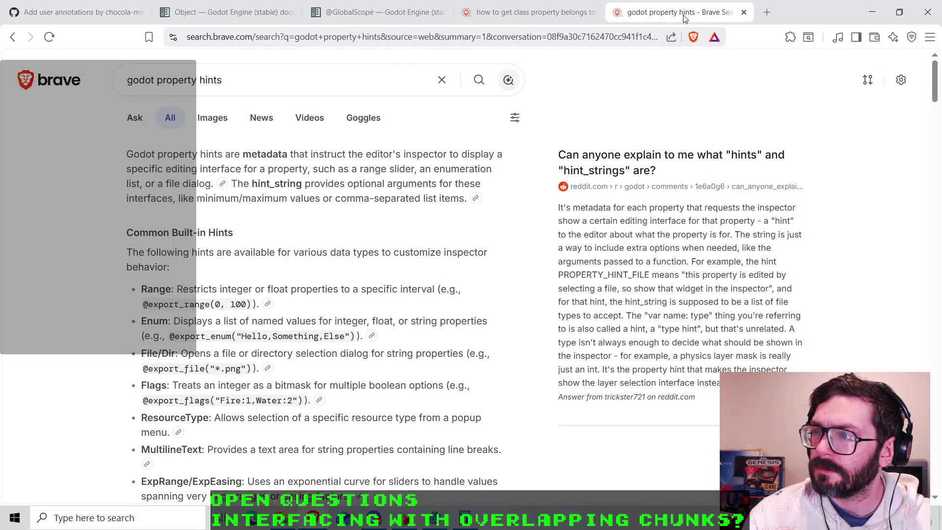
left_click_drag(226, 82, 156, 85)
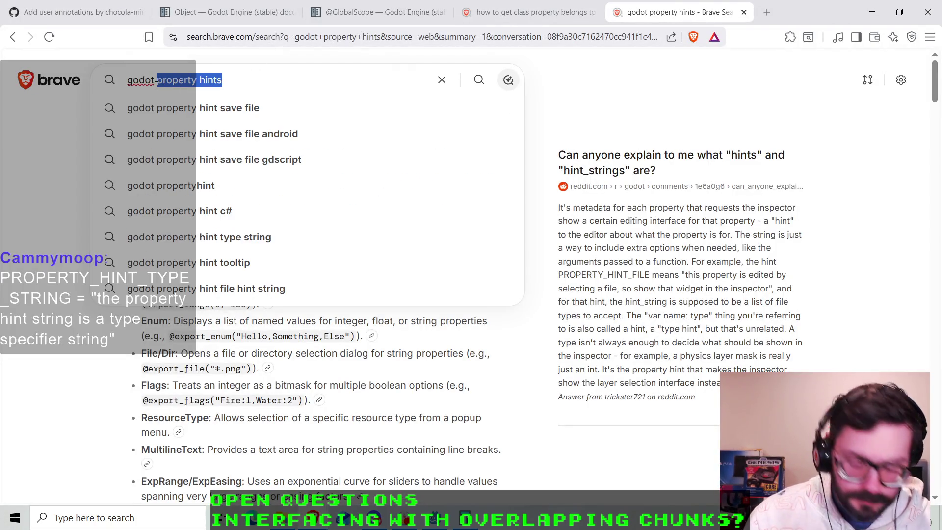
type("@export")
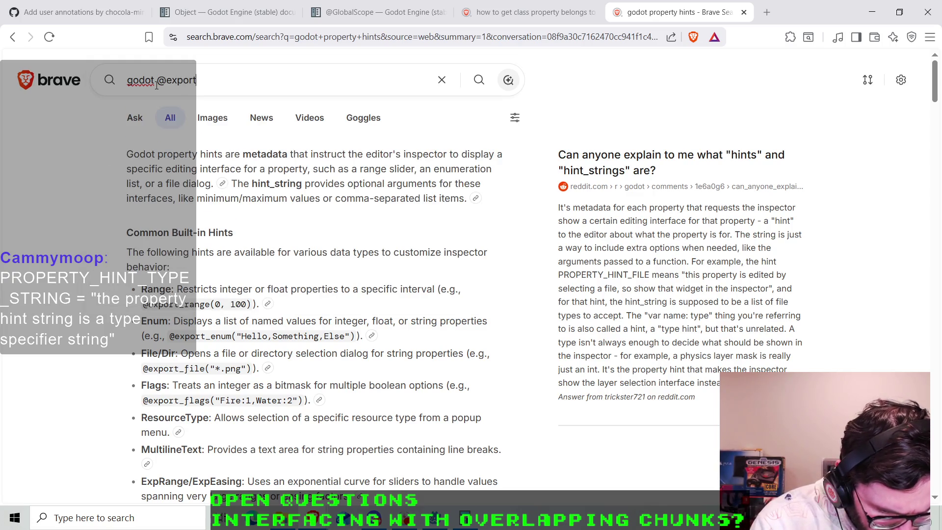
type("_custom")
key("Return")
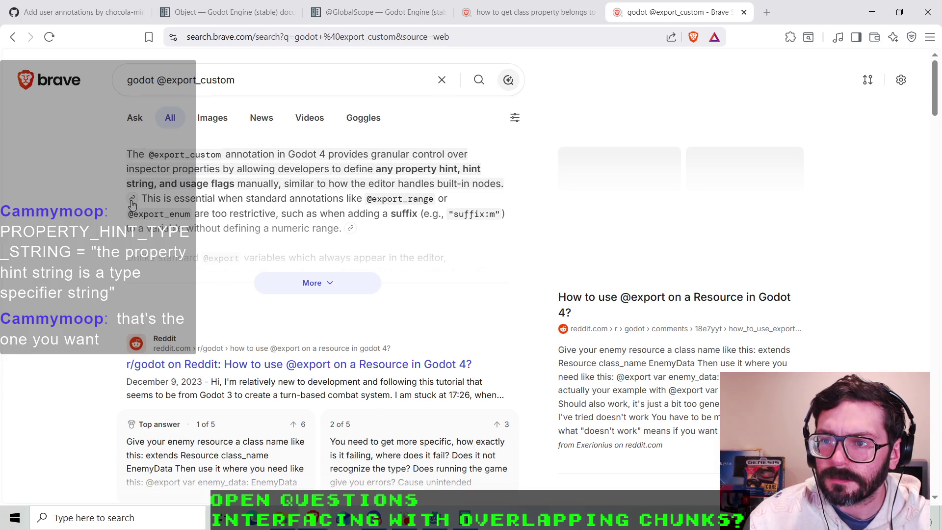
left_click(131, 202)
left_click(699, 118)
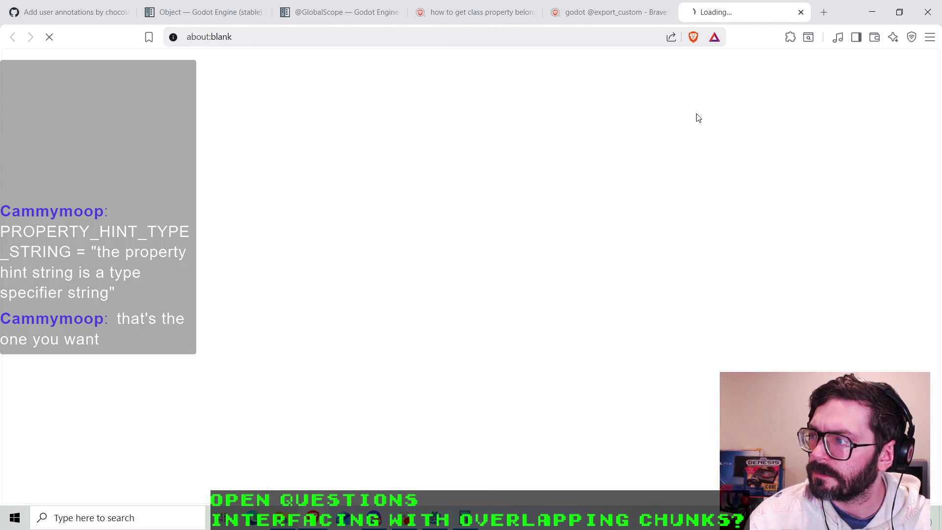
scroll(360, 248, "down", 6)
scroll(359, 249, "down", 12)
scroll(414, 310, "down", 9)
scroll(404, 288, "down", 10)
scroll(393, 284, "down", 10)
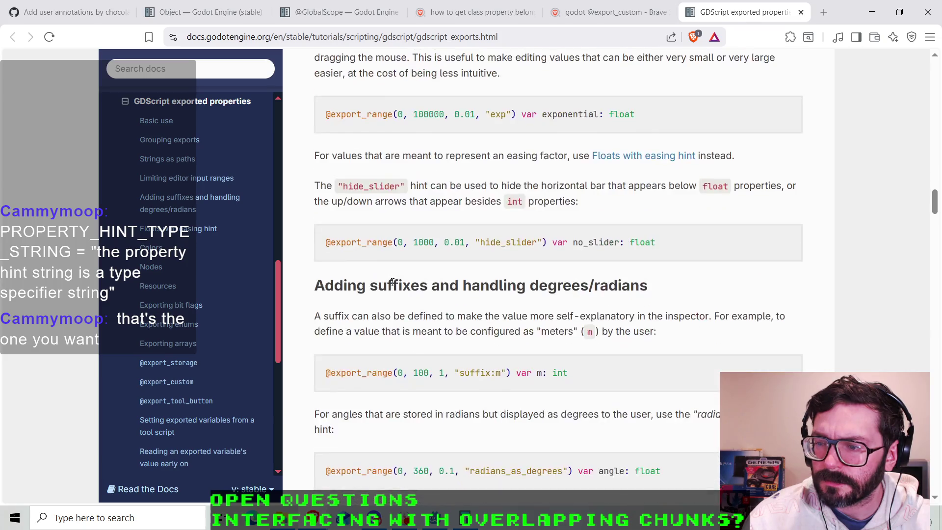
scroll(392, 282, "down", 10)
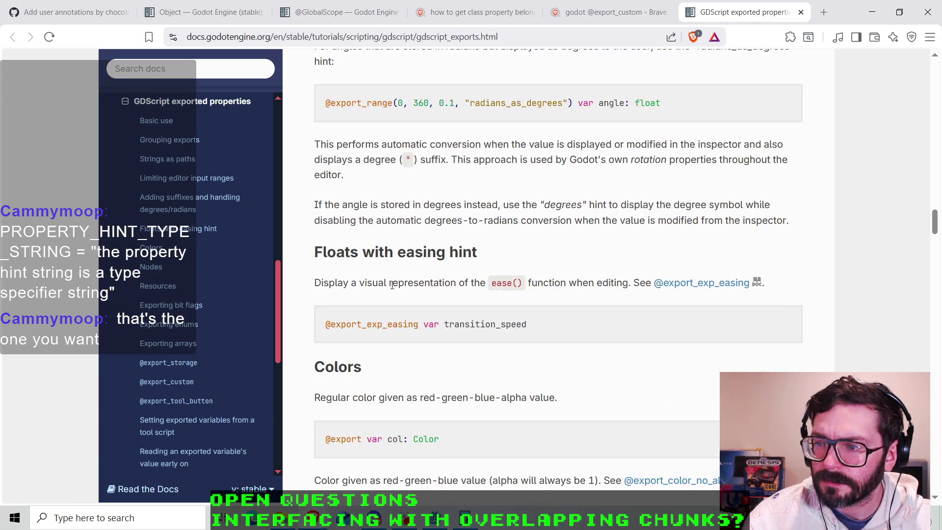
scroll(392, 287, "down", 10)
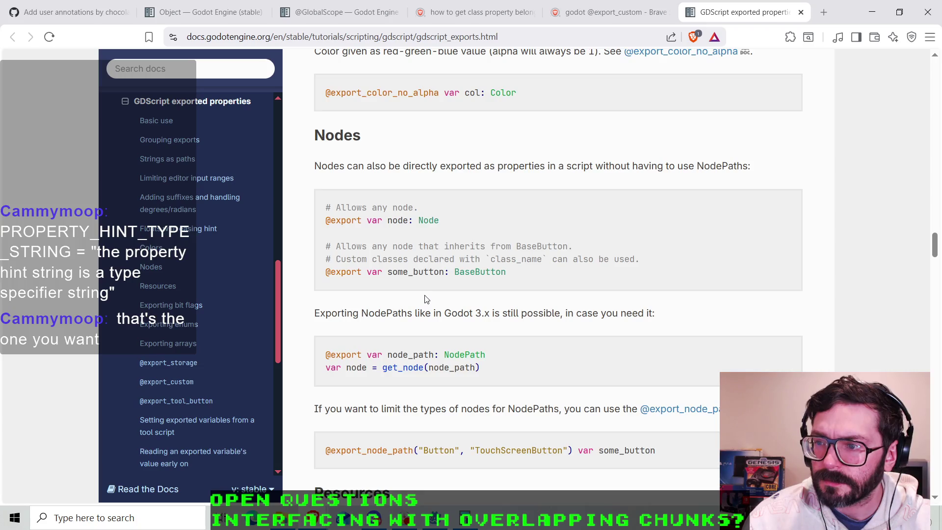
scroll(425, 297, "down", 3)
scroll(425, 295, "down", 6)
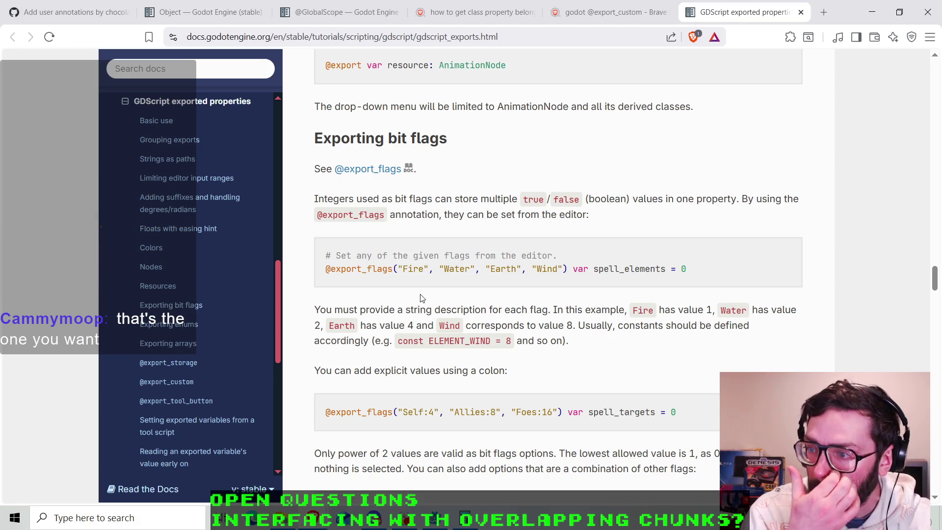
scroll(548, 241, "down", 4)
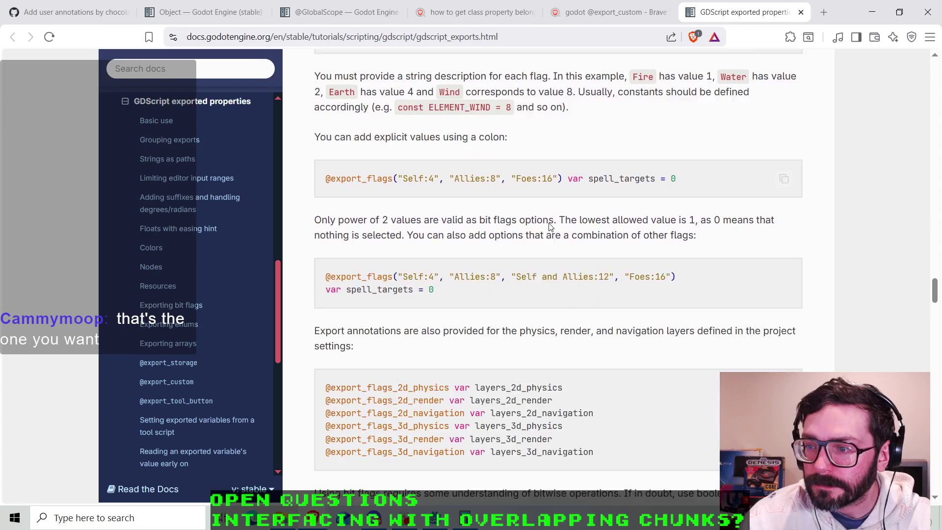
scroll(548, 241, "down", 10)
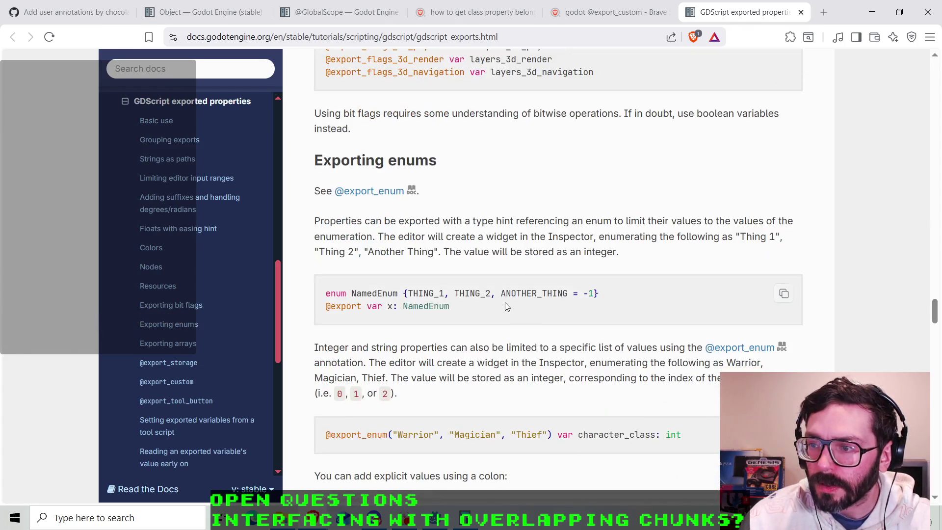
scroll(475, 290, "down", 12)
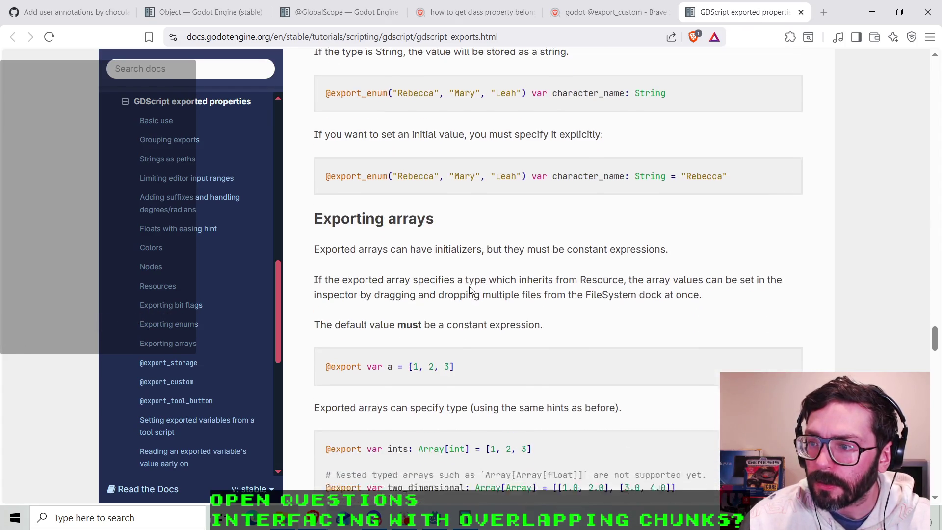
scroll(471, 290, "up", 2)
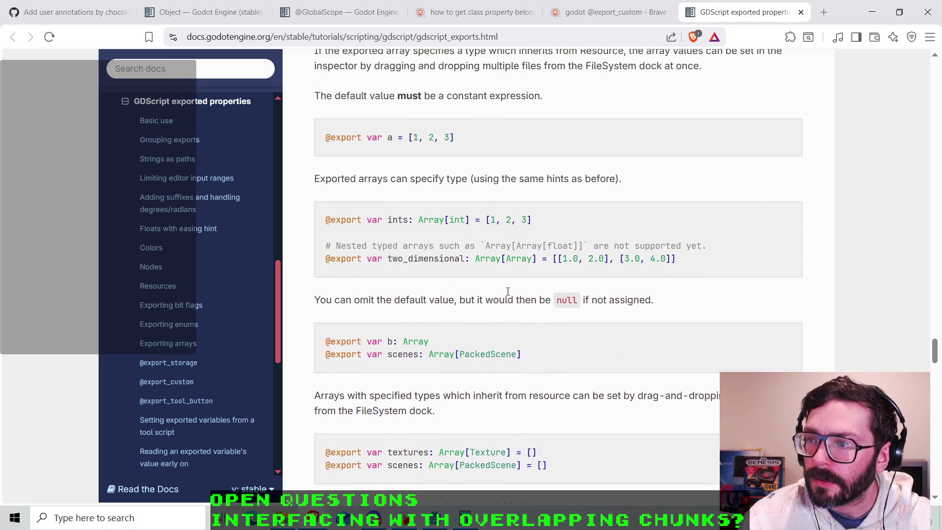
scroll(466, 261, "down", 3)
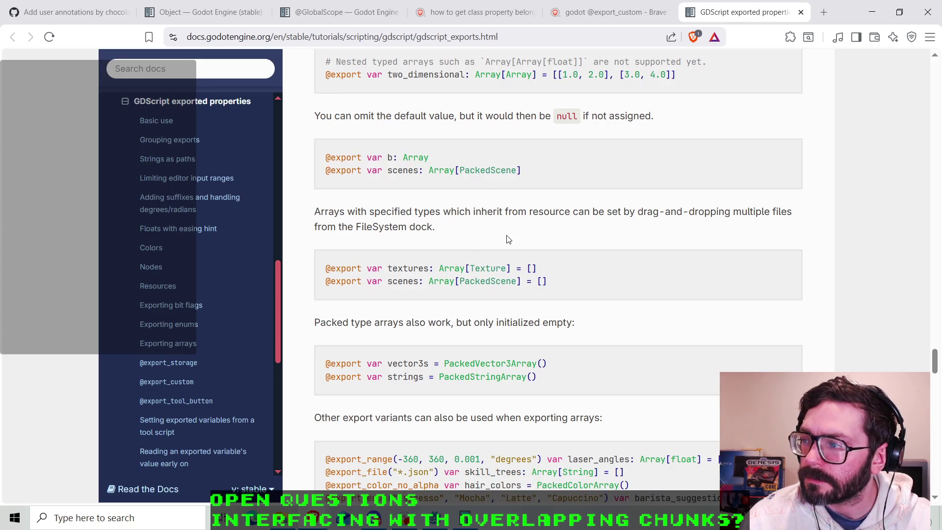
scroll(448, 212, "down", 2)
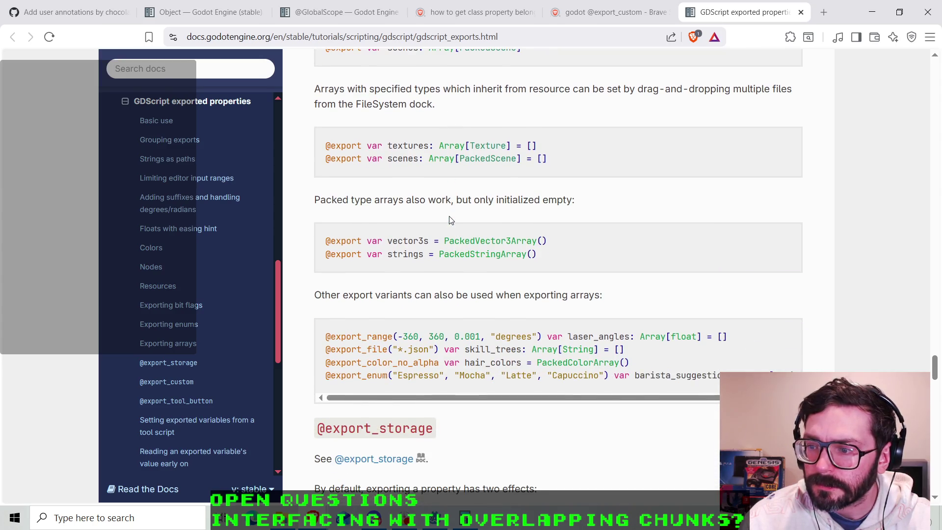
scroll(450, 220, "down", 1)
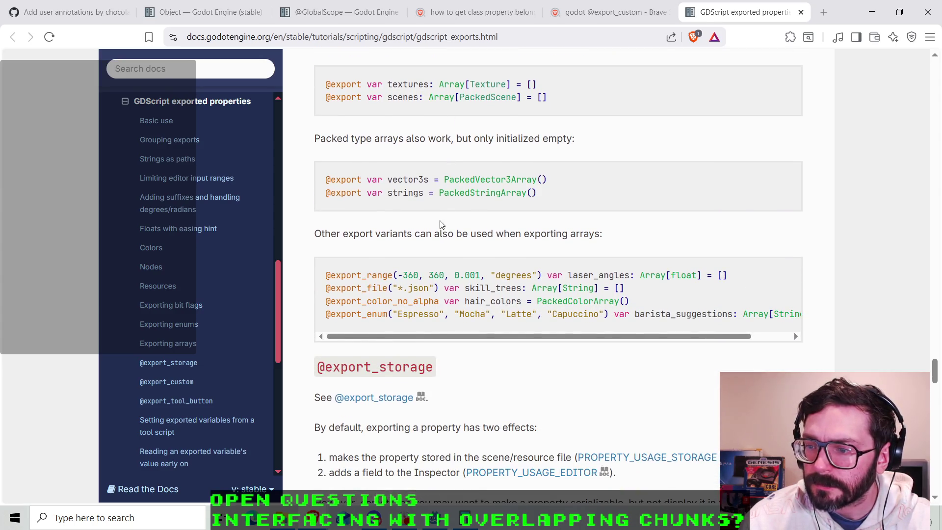
scroll(440, 224, "down", 10)
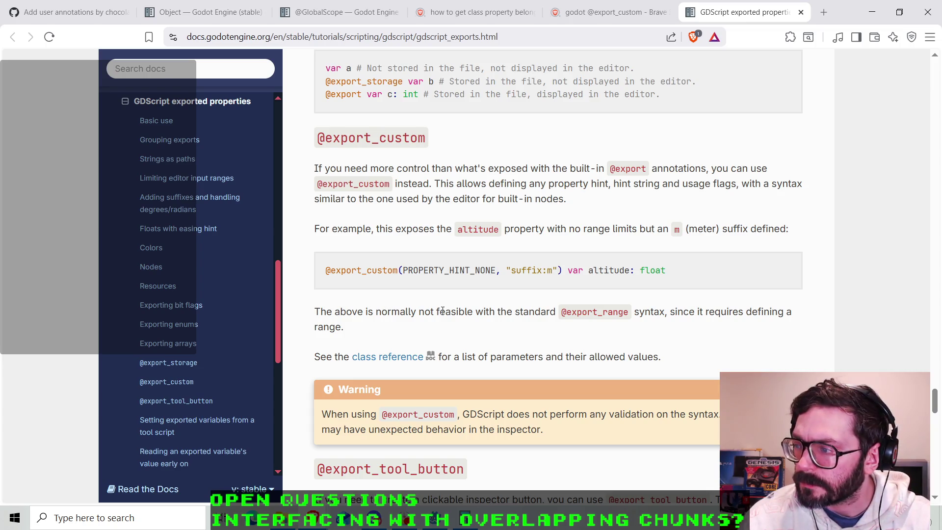
scroll(454, 332, "down", 1)
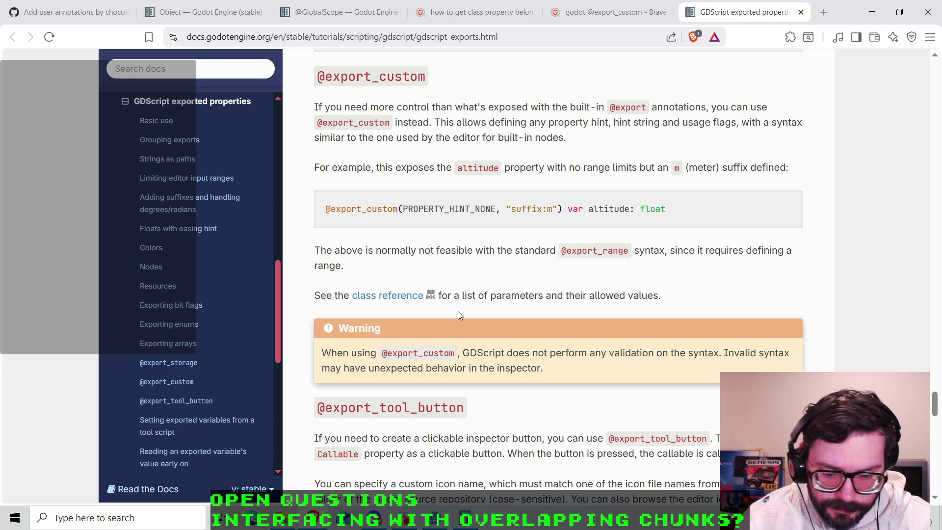
- In Godot, replace ARRAY_TYPE with TYPE_STRING in line 11's hint via autocomplete, then save
left_click(440, 521)
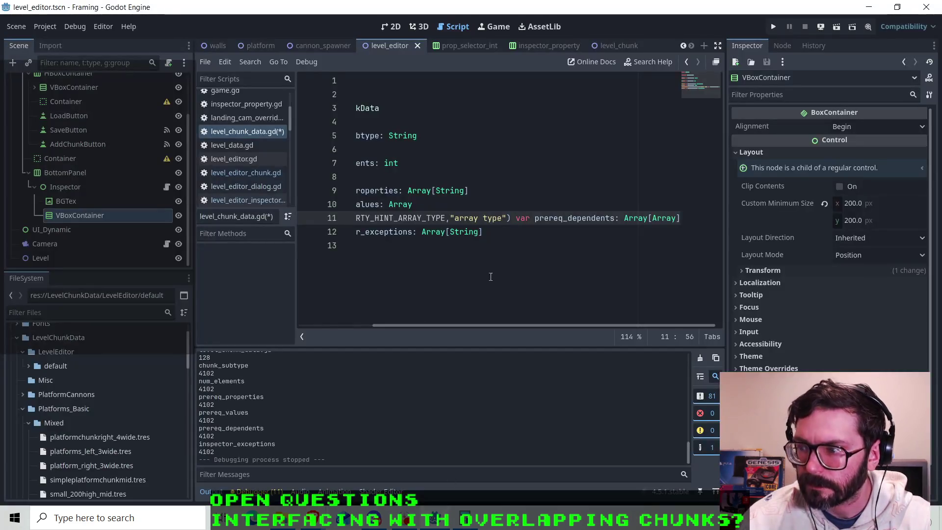
left_click(447, 218)
left_click_drag(447, 217, 399, 218)
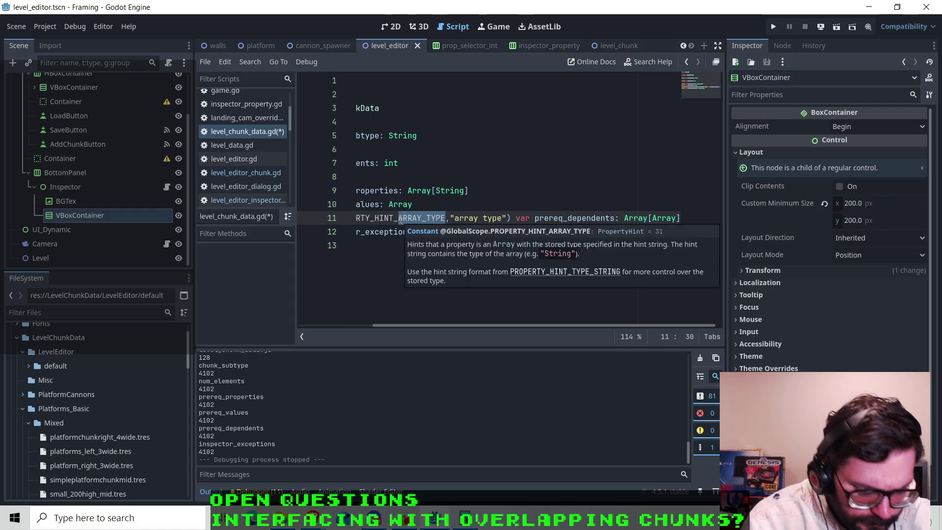
type("TYPE")
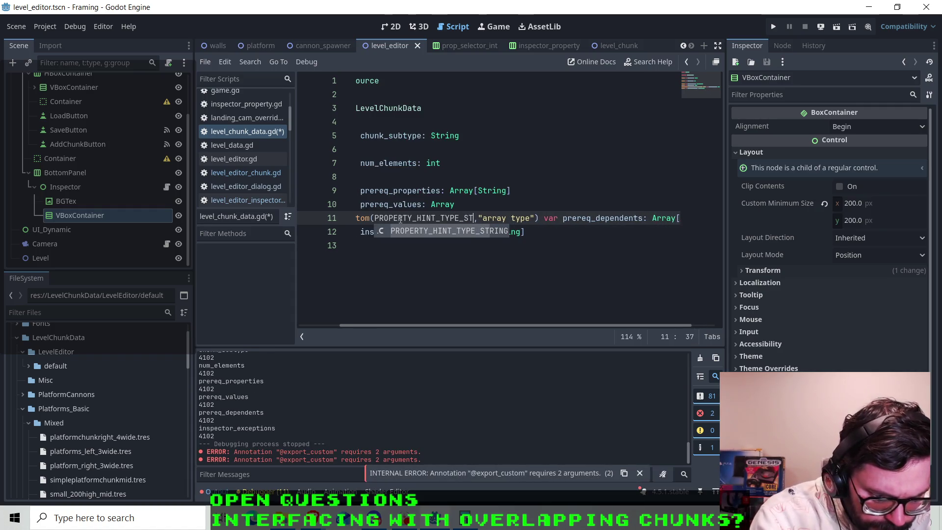
key("Return")
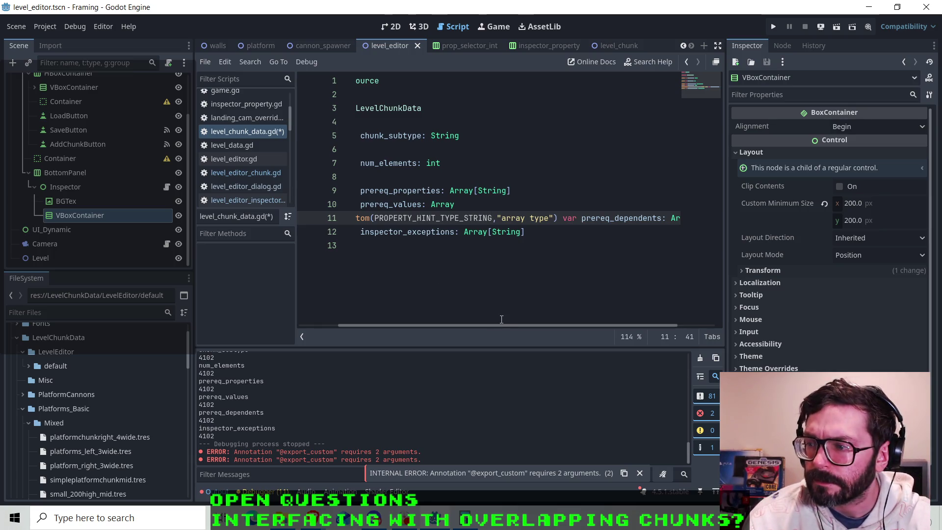
left_click_drag(501, 326, 461, 327)
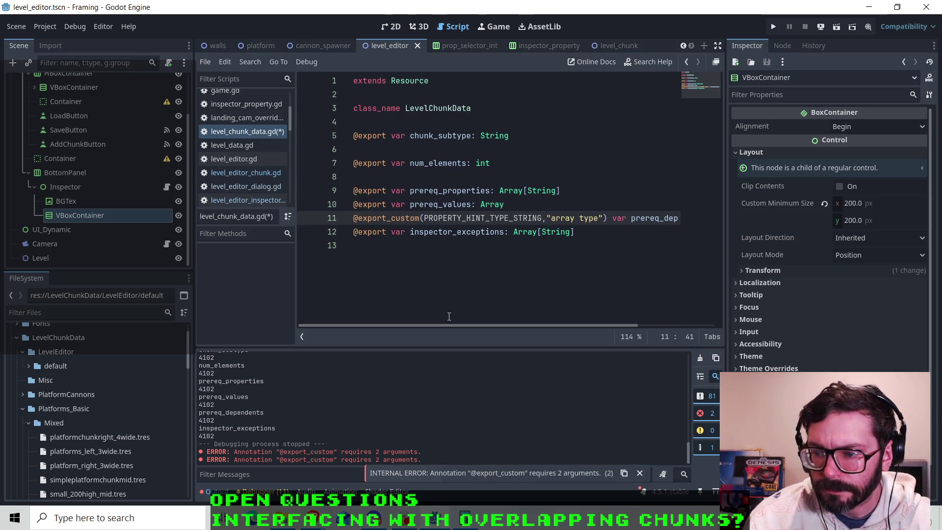
key("ctrl+s")
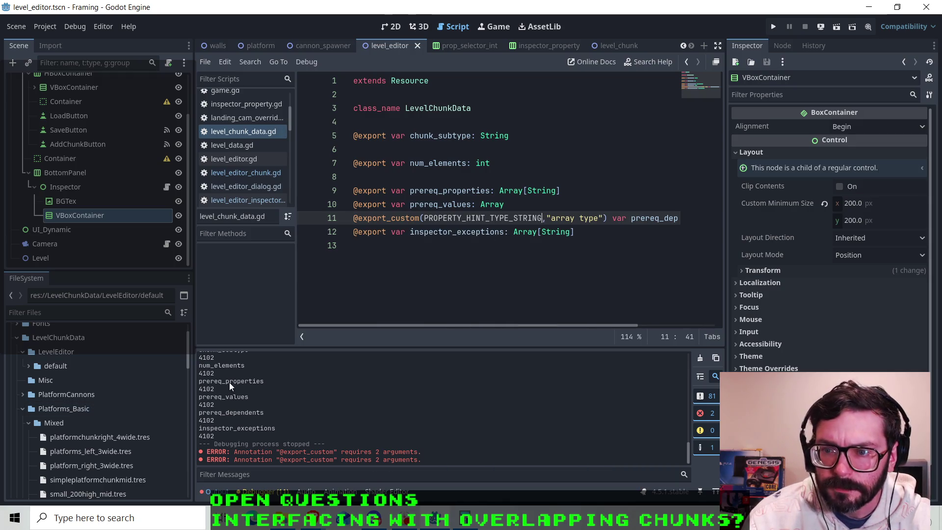
scroll(83, 439, "down", 3)
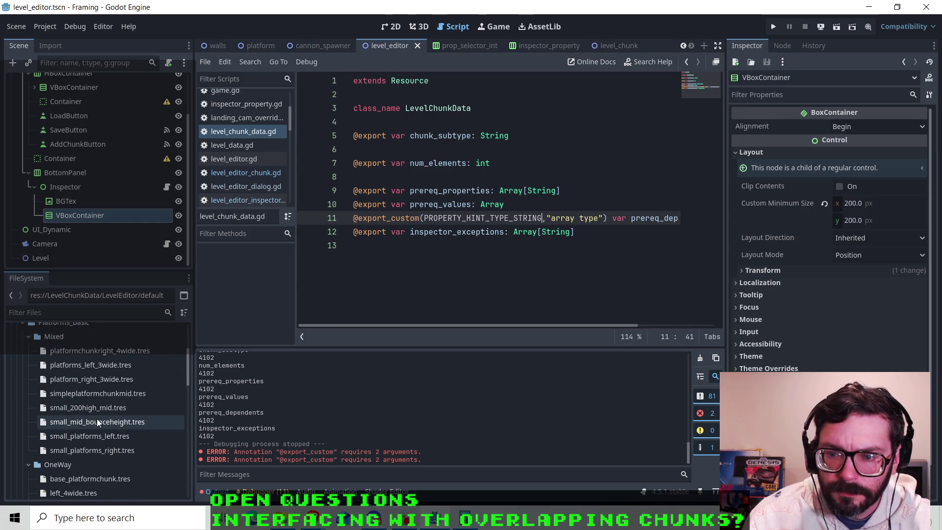
scroll(102, 425, "down", 7)
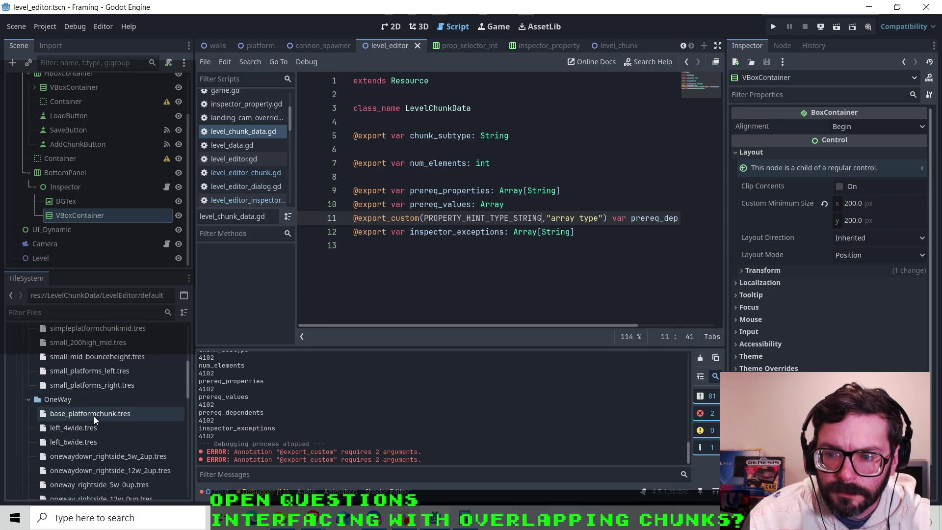
- Open base_platformchunk.tres to view Prereq Dependents, then place the cursor after Array[Array] on line 11
right_click(94, 416)
left_click(159, 278)
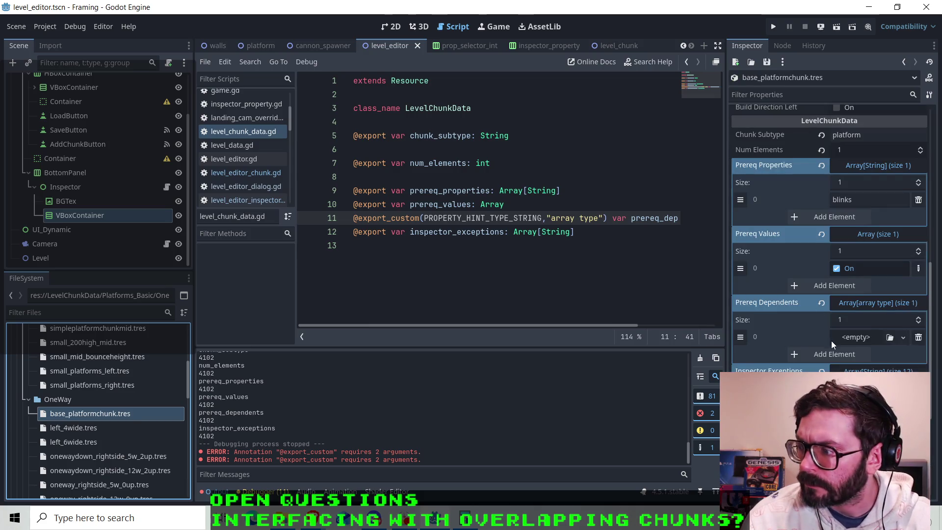
scroll(831, 340, "down", 4)
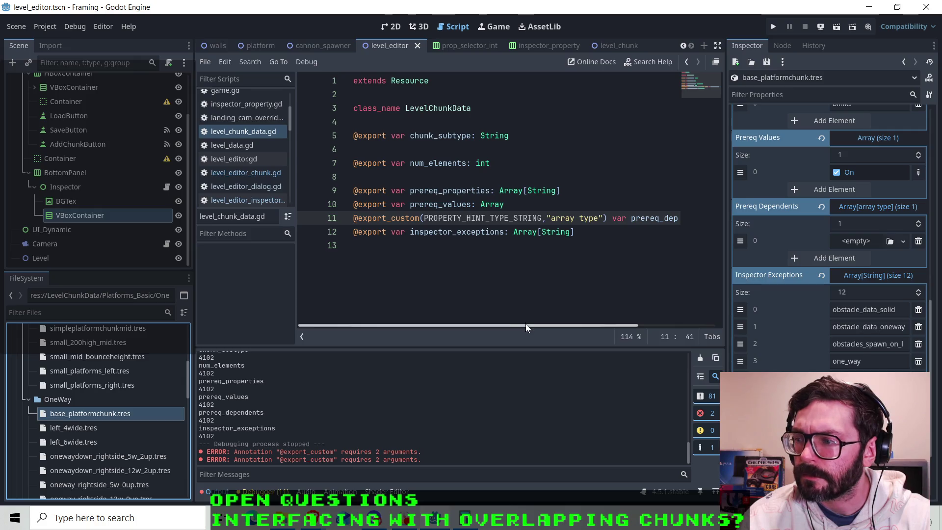
left_click_drag(525, 324, 622, 316)
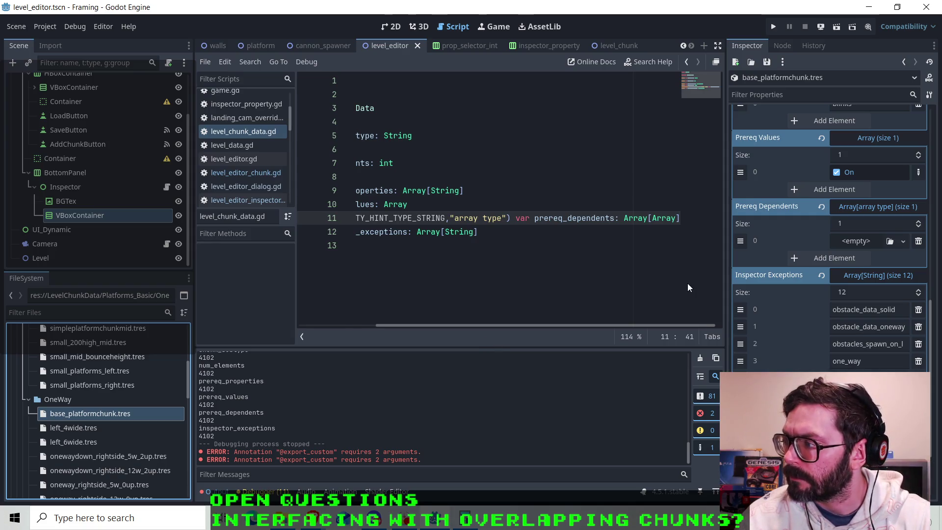
left_click(678, 219)
- Try Array[Array[String]] on line 11, revert it to Array[Array], save, and return to the Brave docs
type("[String")
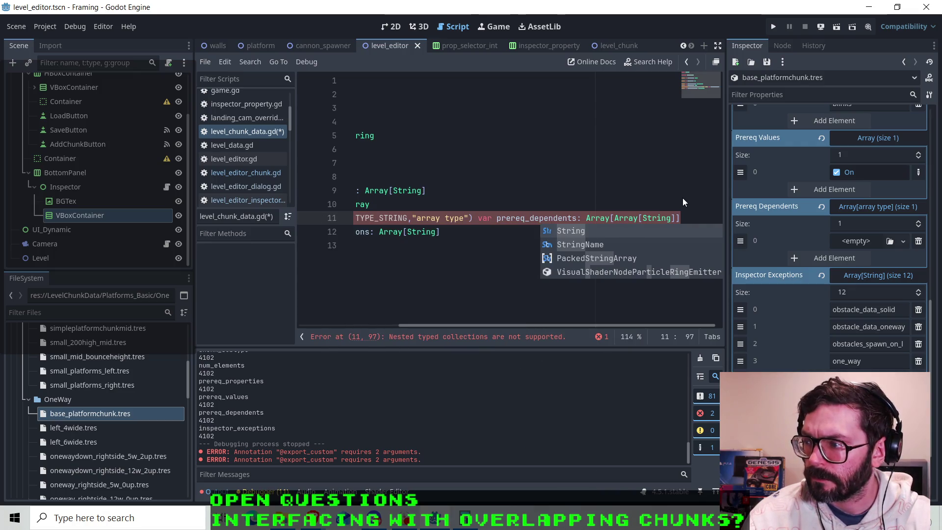
key("BackSpace")
key("BackSpace")
key("BackSpace")
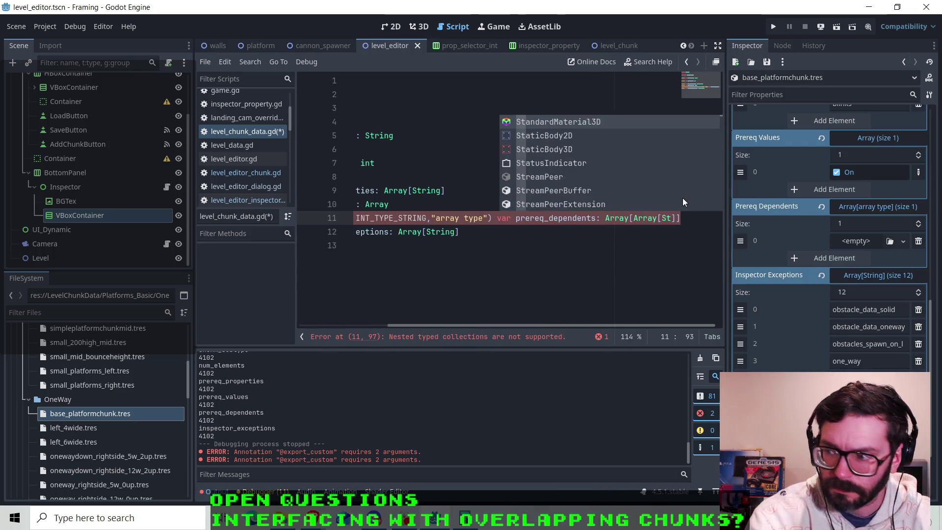
key("ctrl+s")
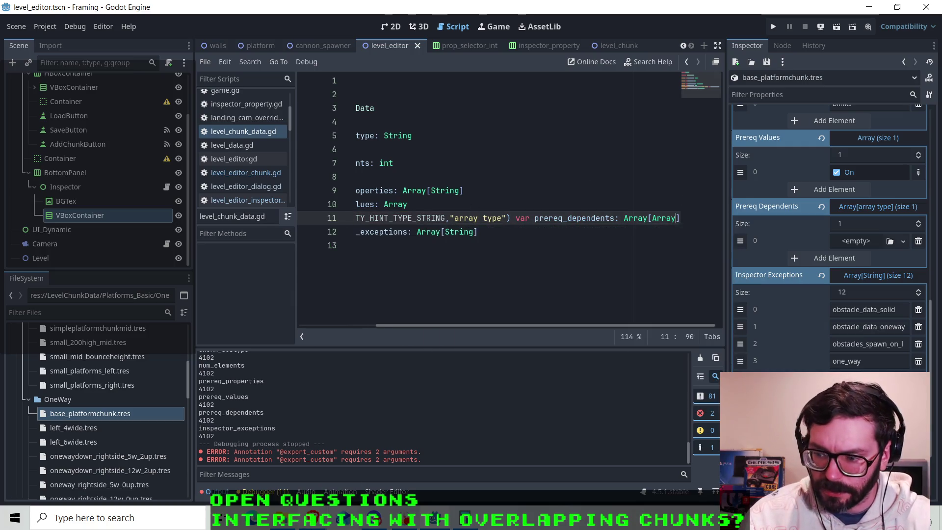
mouse_move(312, 518)
left_click(411, 474)
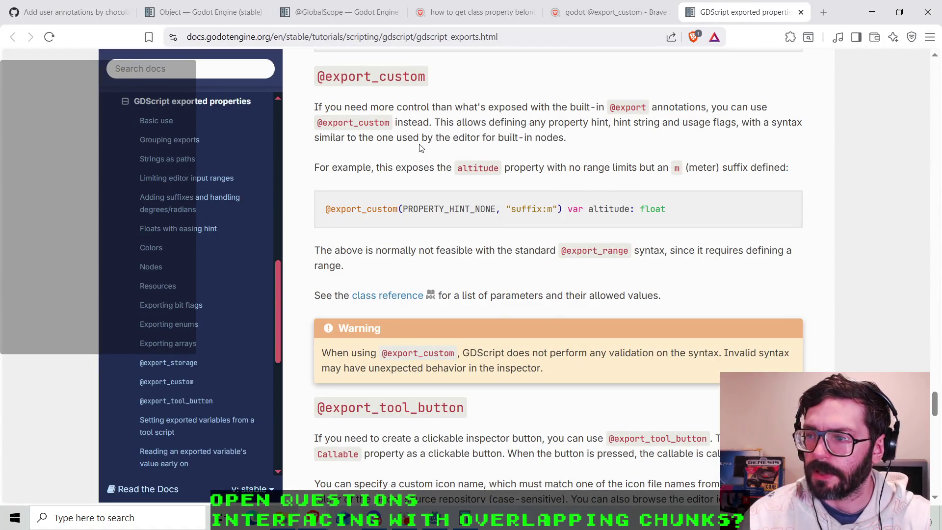
mouse_move(408, 107)
left_mouse_down()
mouse_move(511, 107)
mouse_move(521, 124)
mouse_move(674, 136)
left_mouse_up()
left_click(590, 106)
left_click(674, 136)
left_click_drag(338, 147, 452, 140)
left_click(451, 140)
left_click_drag(367, 170, 548, 170)
left_click(453, 169)
left_click(548, 170)
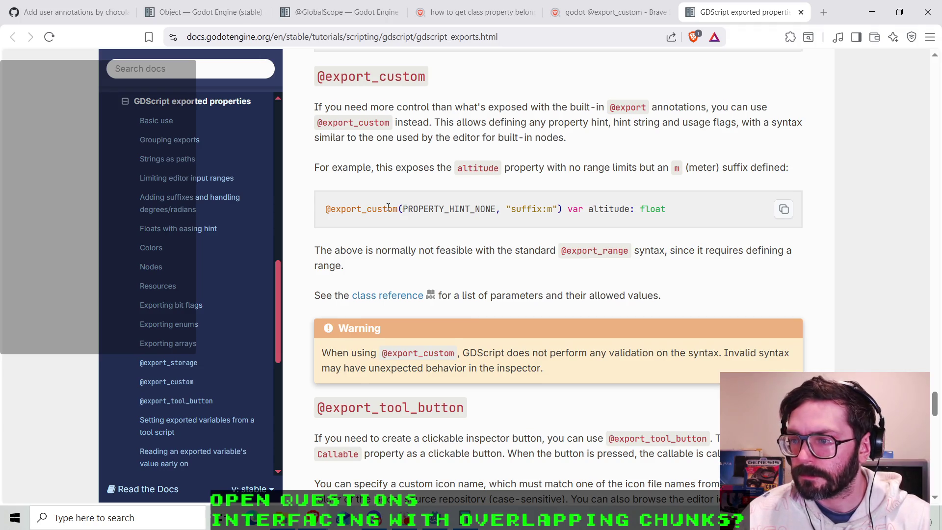
scroll(413, 207, "down", 5)
scroll(507, 210, "down", 6)
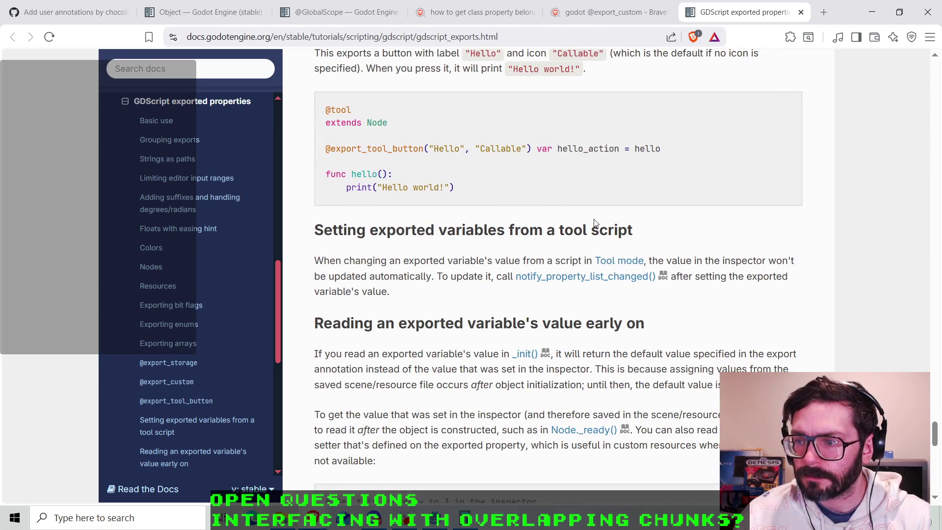
scroll(598, 222, "up", 12)
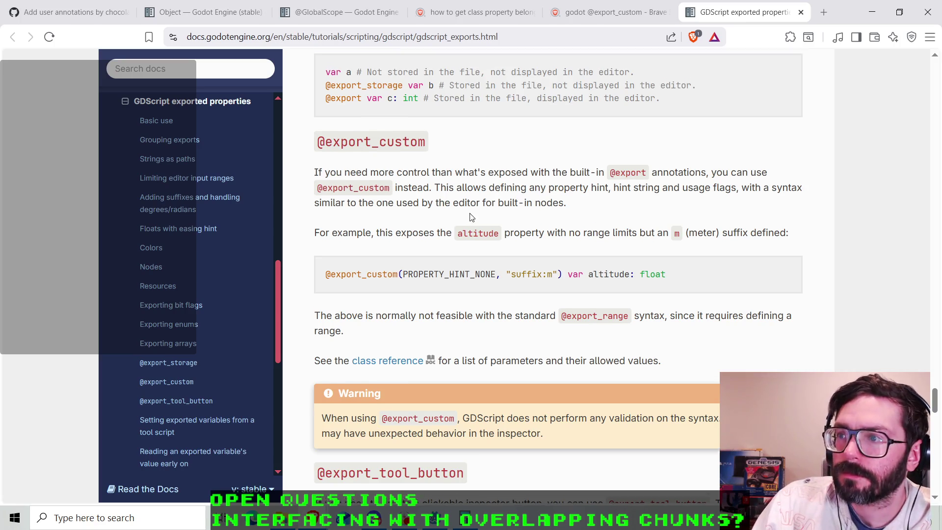
scroll(471, 214, "up", 3)
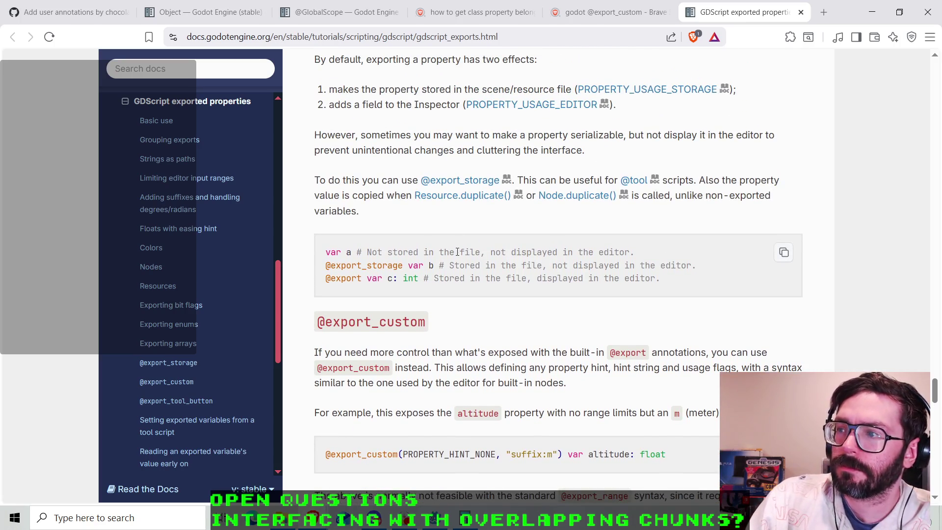
scroll(457, 252, "down", 1)
scroll(456, 252, "down", 1)
scroll(457, 251, "up", 3)
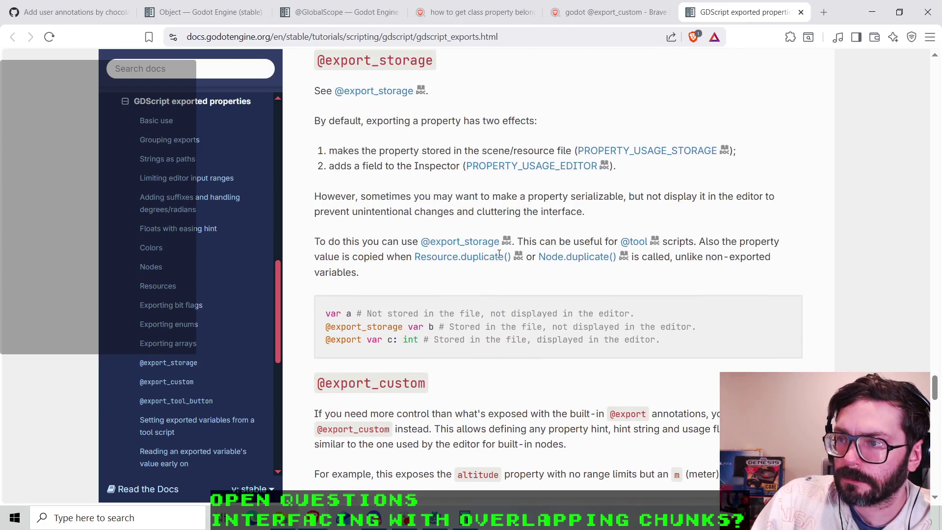
scroll(456, 258, "down", 1)
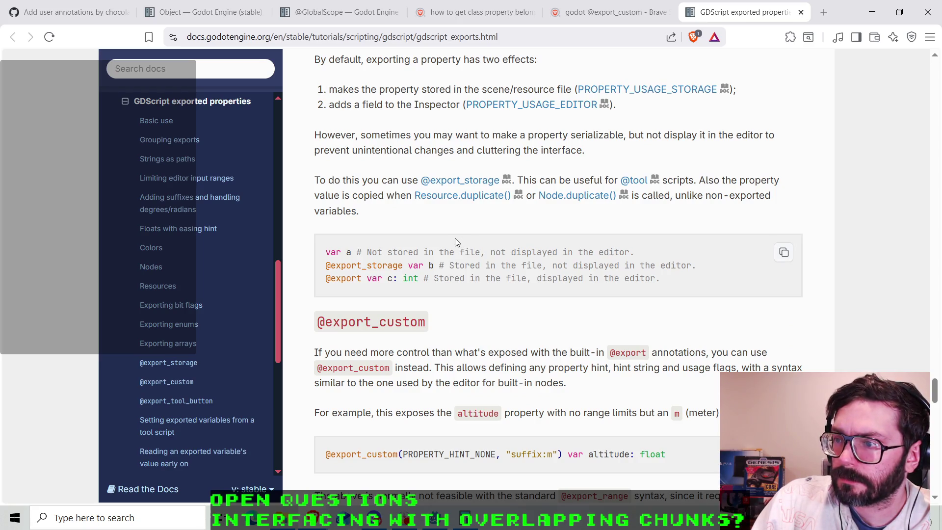
scroll(454, 239, "down", 2)
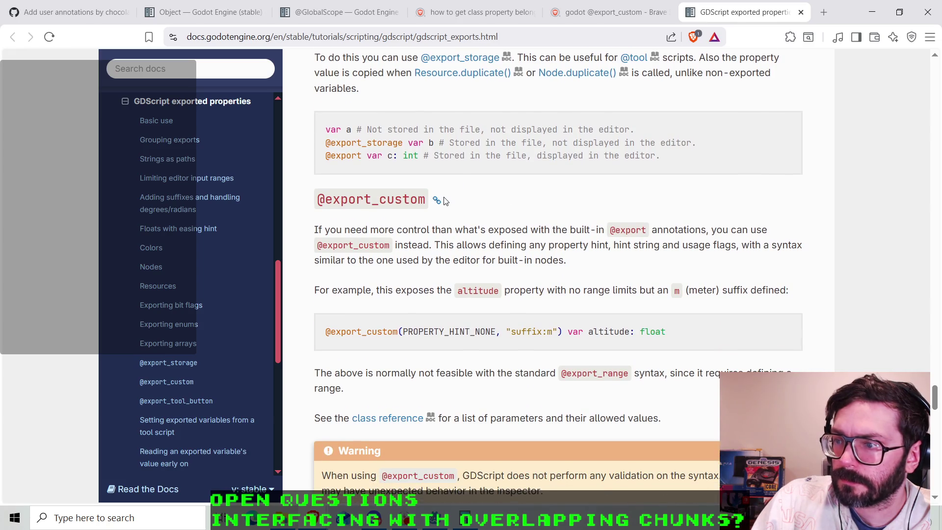